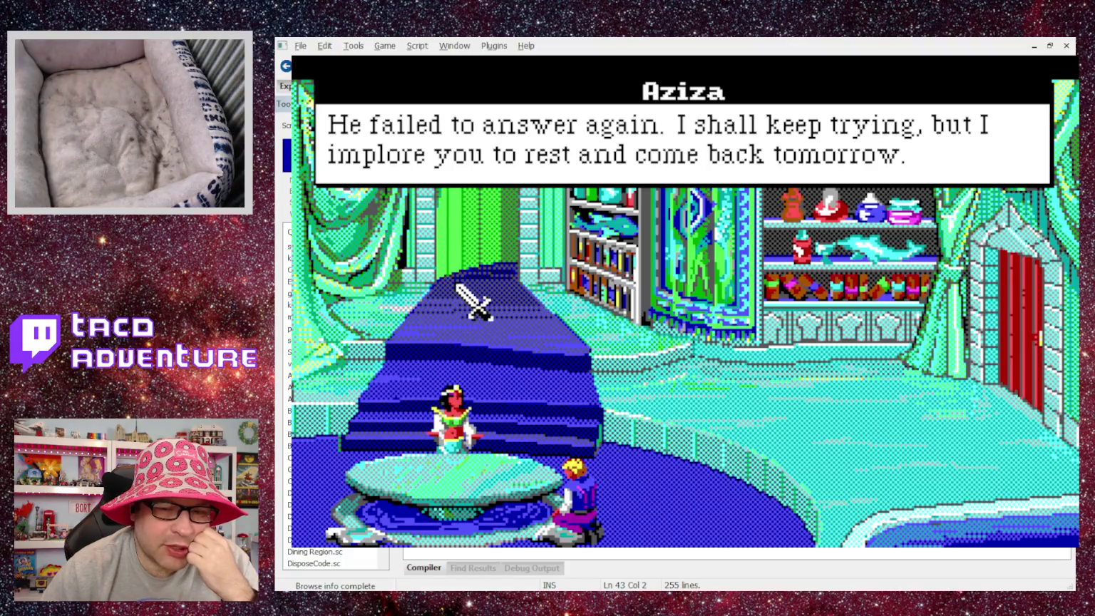
# Close Aziza's message box in the running game to reveal the throne-room scene.
pyautogui.click(532, 213)
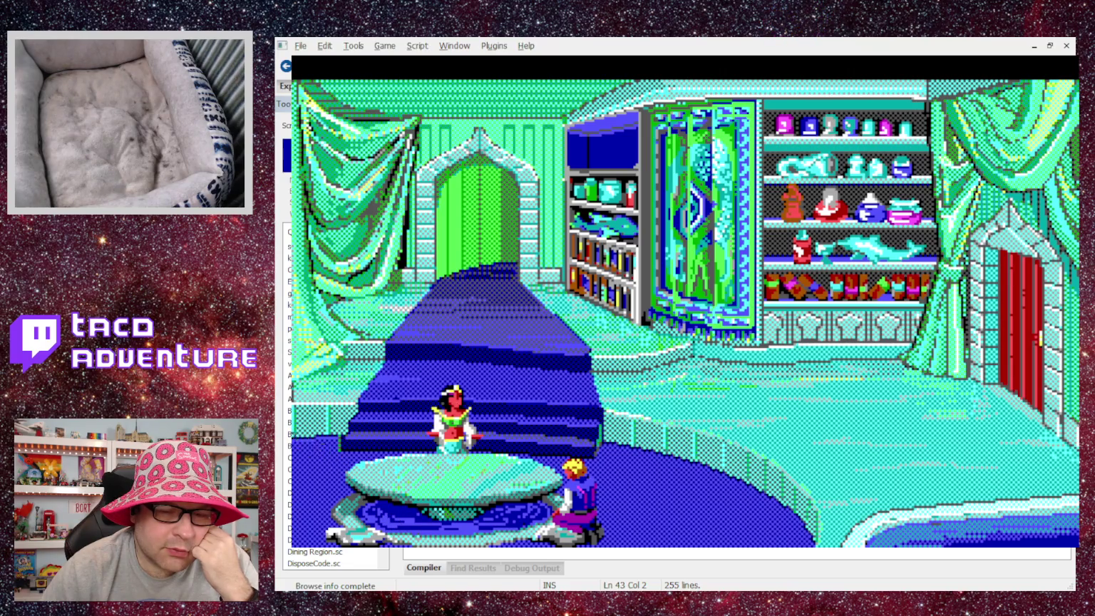
pyautogui.press('pagedown')
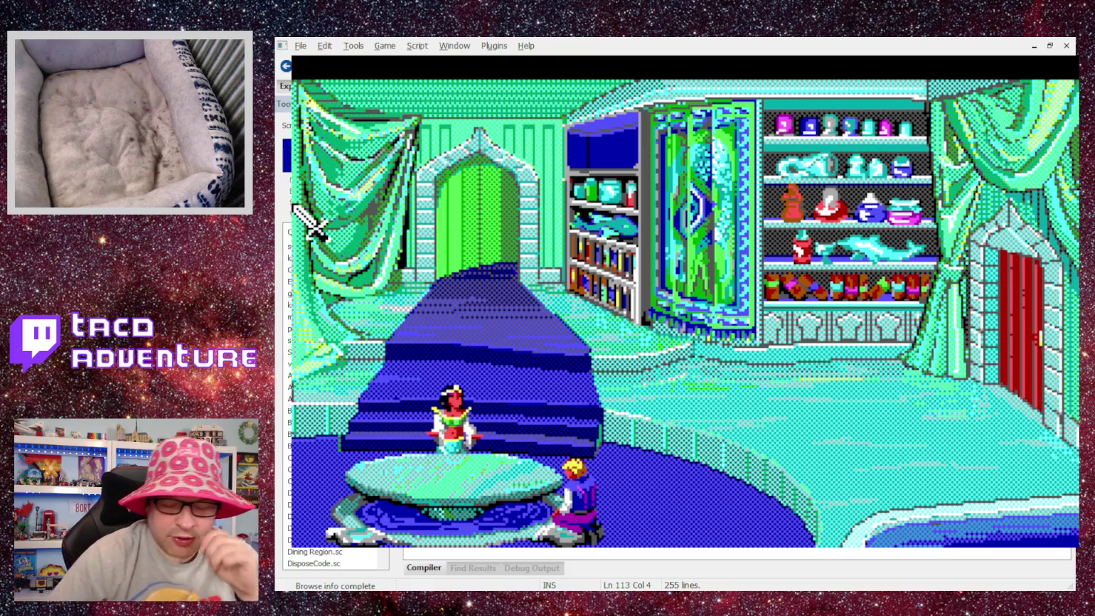
pyautogui.press('Return')
pyautogui.write('(')
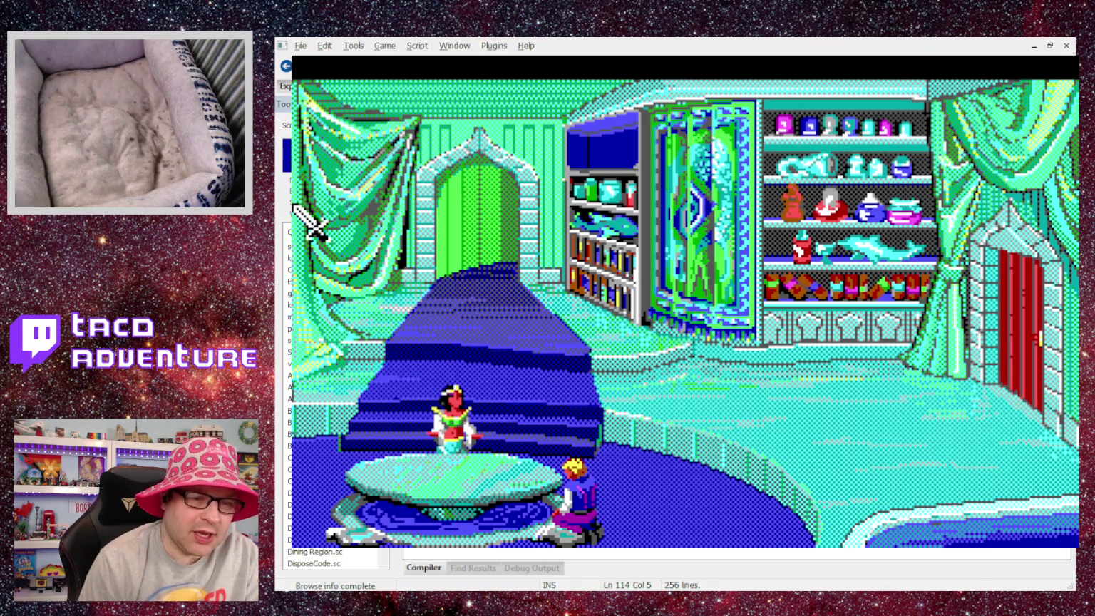
pyautogui.press('Return')
pyautogui.write('(')
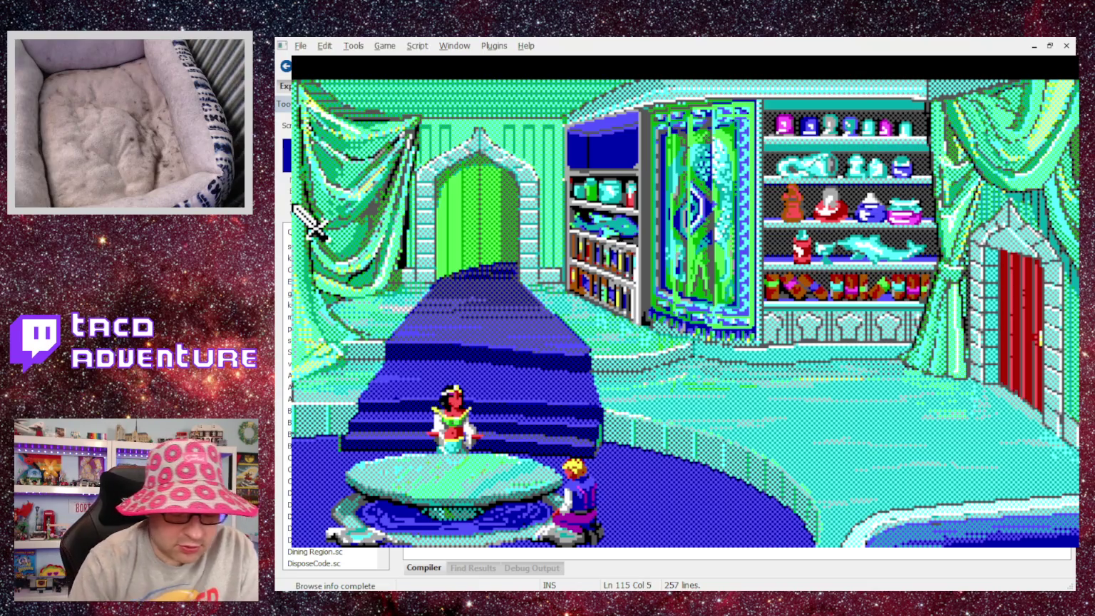
pyautogui.write('se')
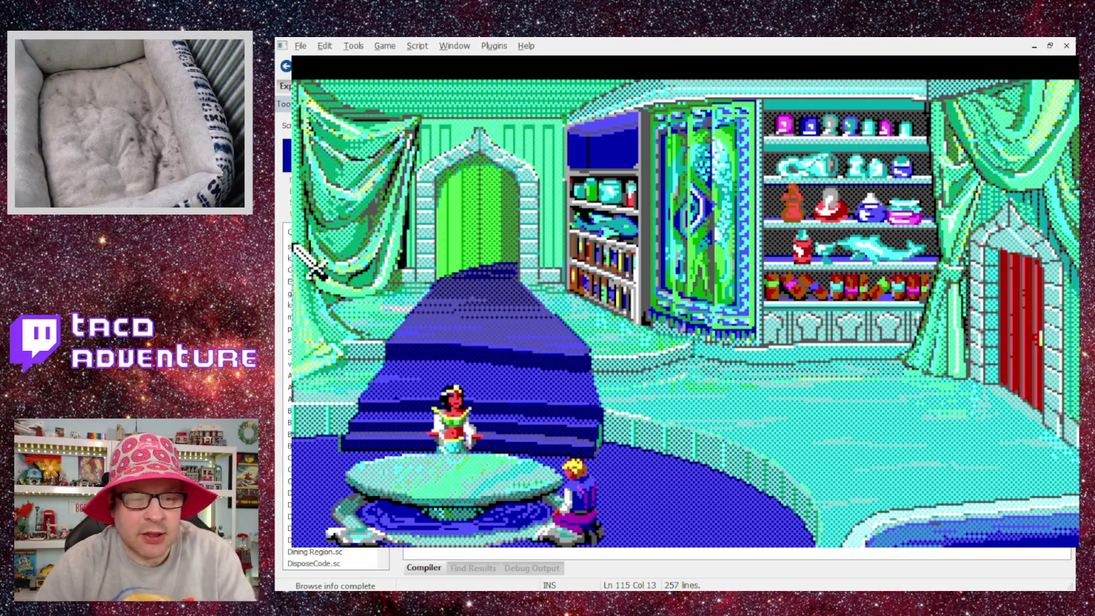
pyautogui.press('Up')
pyautogui.press('BackSpace')
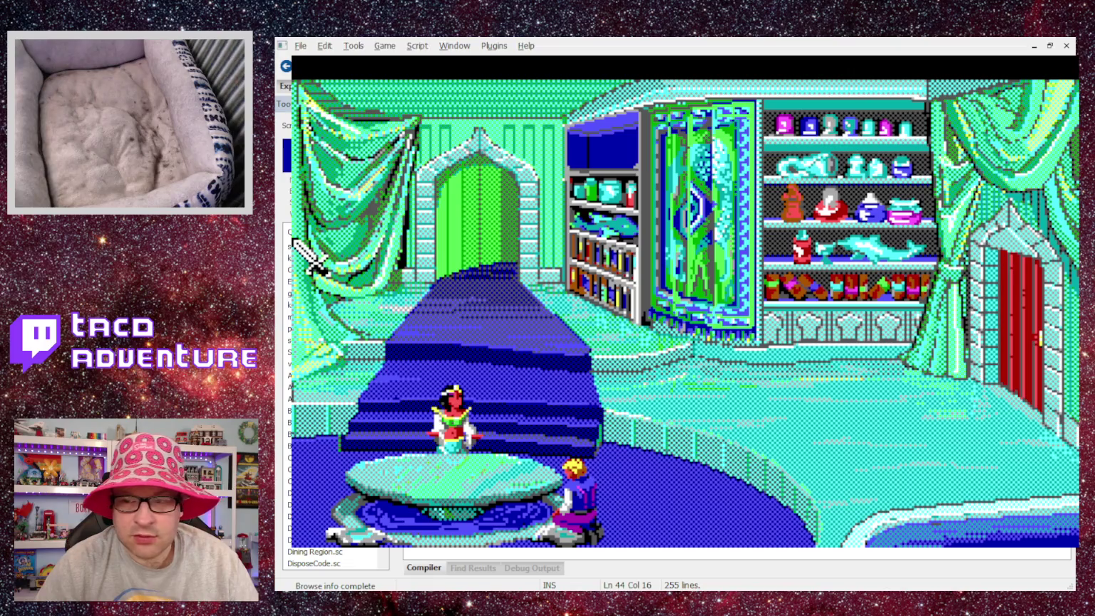
# Recompile the project and launch the game with F7.
pyautogui.press('Right')
pyautogui.hotkey('alt', 's')
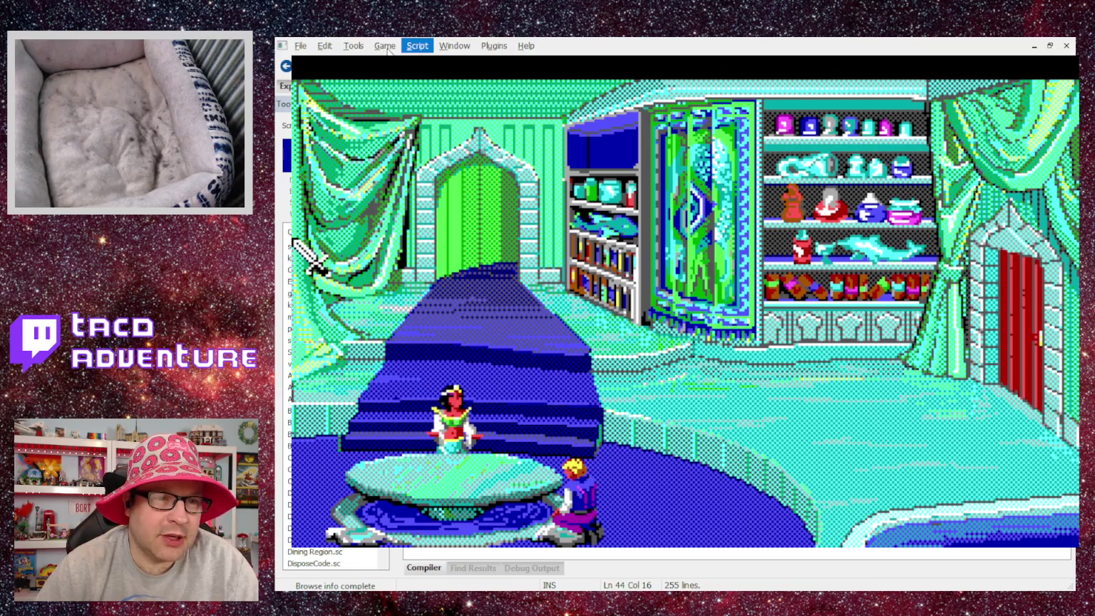
pyautogui.press('Escape')
pyautogui.hotkey('alt', 'g')
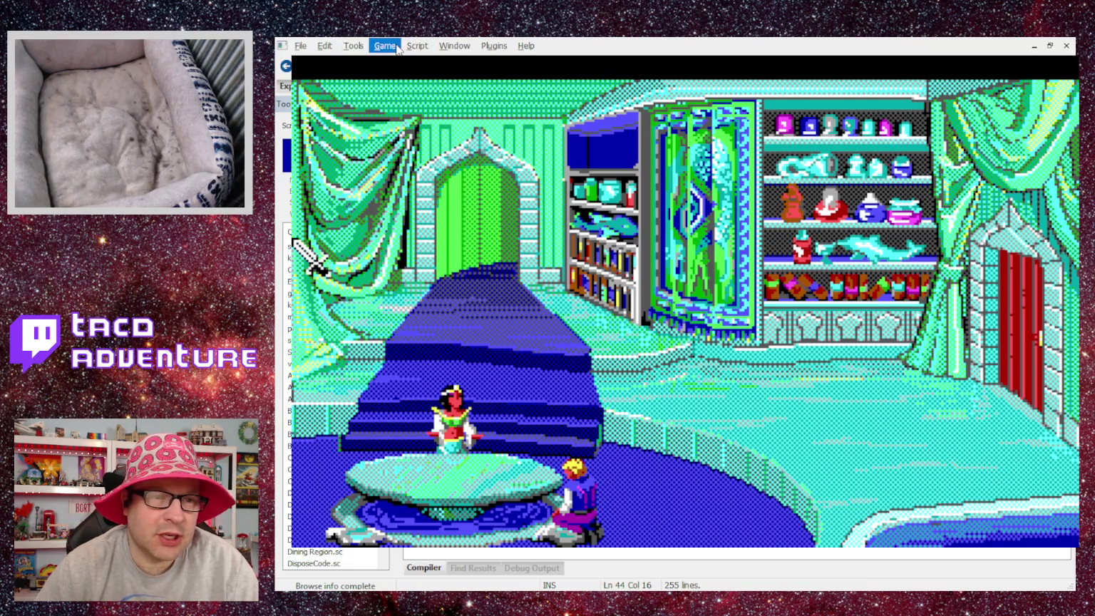
pyautogui.press('Escape')
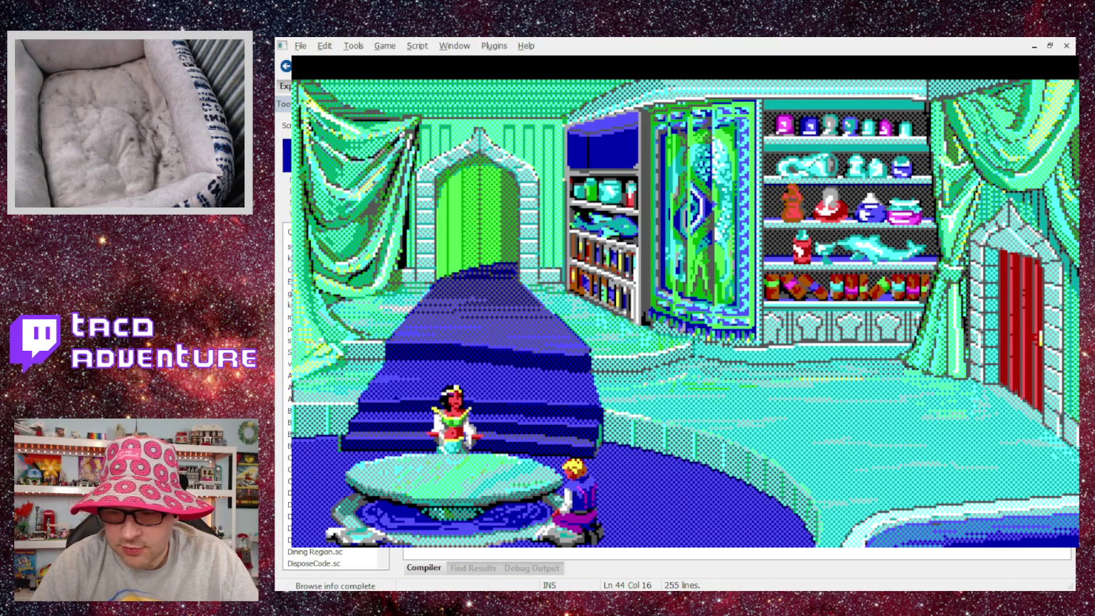
pyautogui.press('F7')
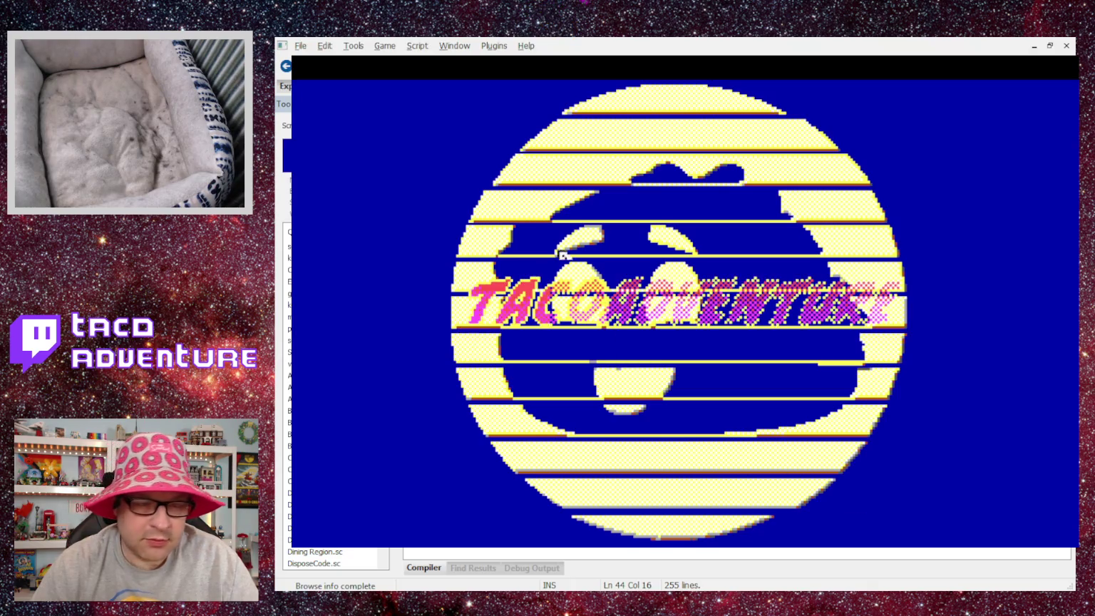
# Choose Introduction and click through the narration and Aziza's two dialogue lines.
pyautogui.click(528, 323)
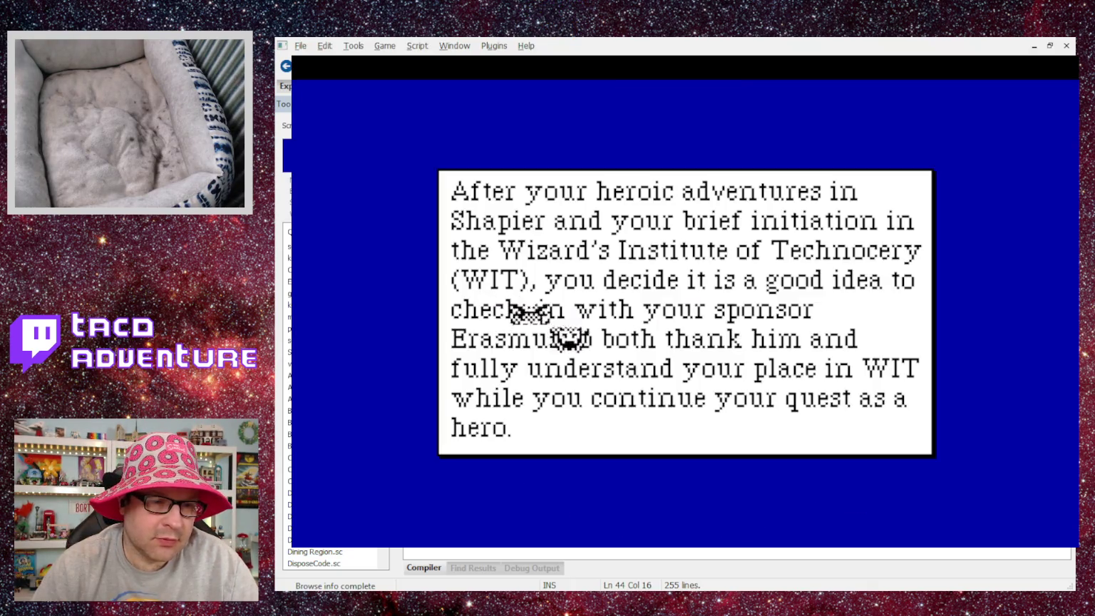
pyautogui.click(778, 410)
pyautogui.click(840, 472)
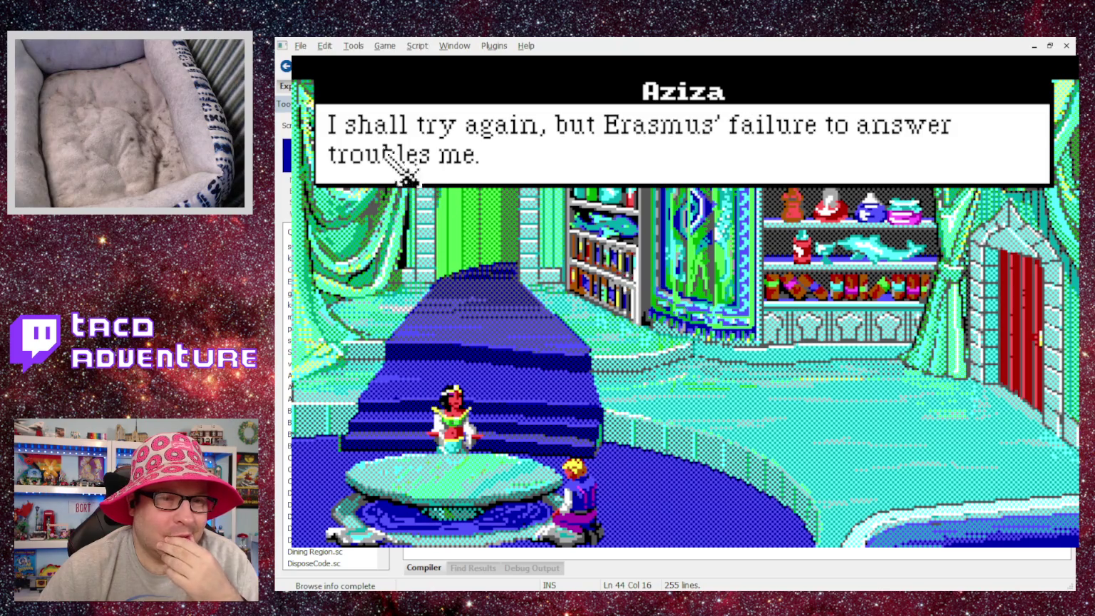
pyautogui.click(421, 158)
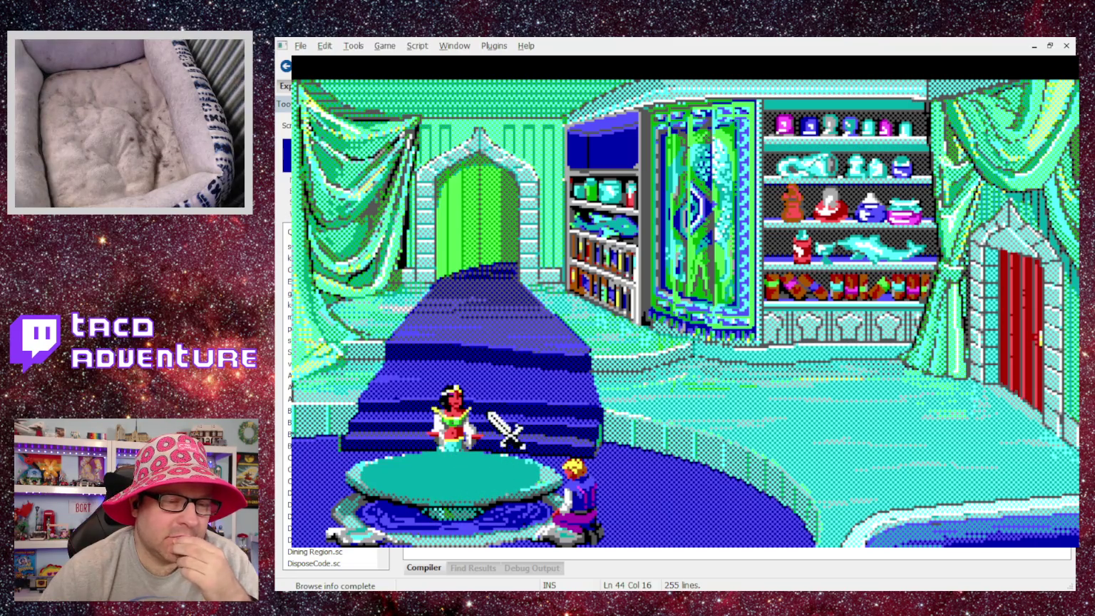
pyautogui.click(421, 492)
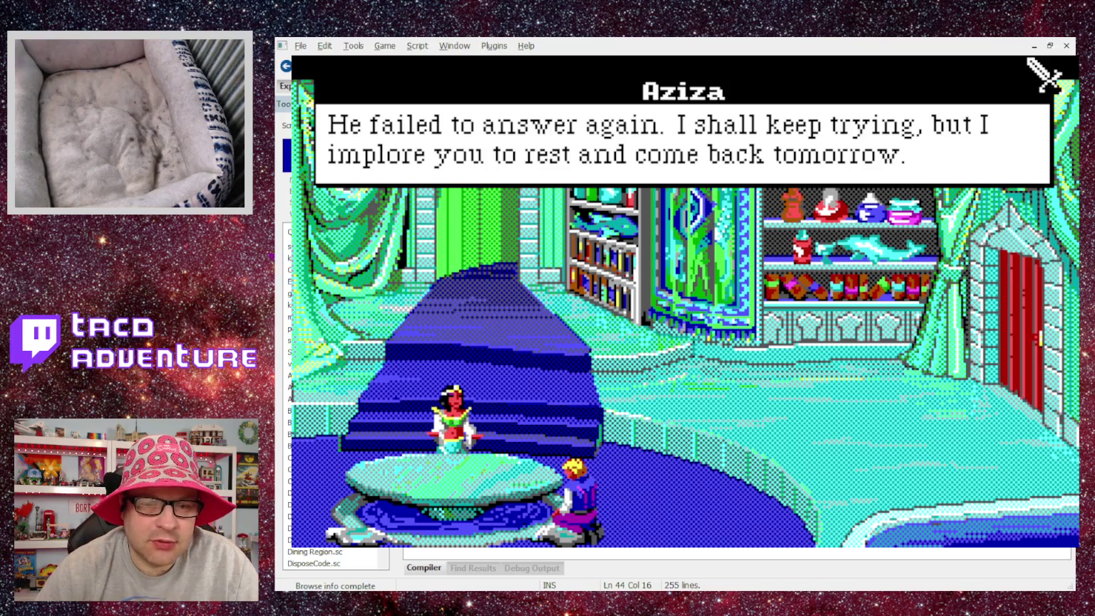
# Close the DOSBox game window to return to the Intro.sc script.
pyautogui.hotkey('alt', 'F4')
pyautogui.scroll(-3, 747, 339)
pyautogui.scroll(3, 641, 285)
pyautogui.scroll(-5, 517, 246)
pyautogui.scroll(5, 517, 247)
pyautogui.scroll(-4, 974, 318)
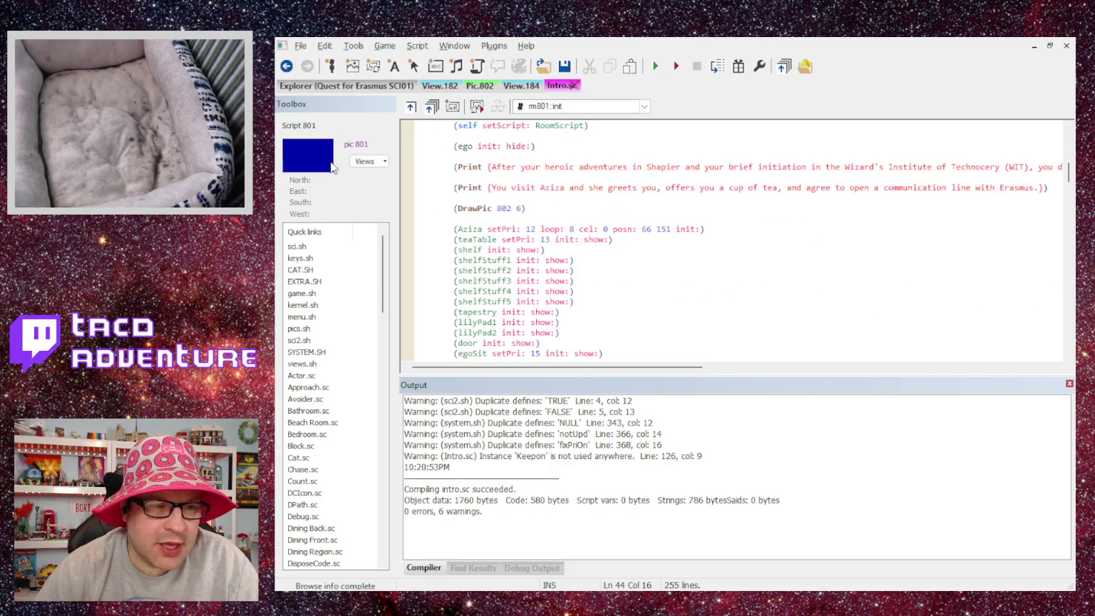
# Open sci.sh and select the dpOPEN_CHECKBOARD transition define.
pyautogui.click(296, 247)
pyautogui.scroll(-6, 610, 266)
pyautogui.scroll(-7, 610, 266)
pyautogui.scroll(-4, 610, 266)
pyautogui.scroll(1, 609, 261)
pyautogui.scroll(-10, 573, 221)
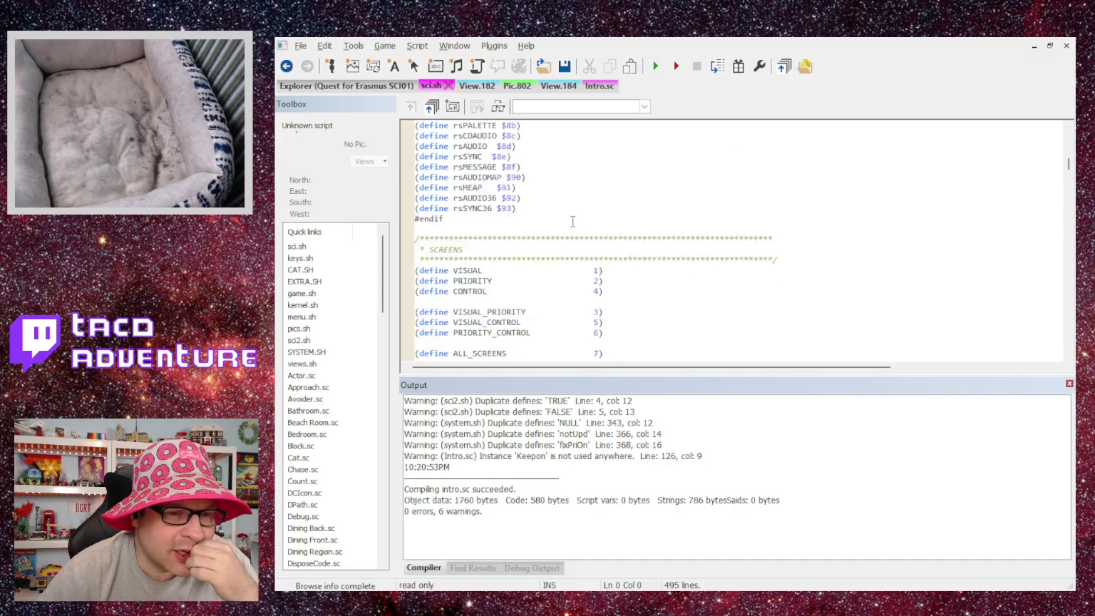
pyautogui.scroll(-3, 572, 221)
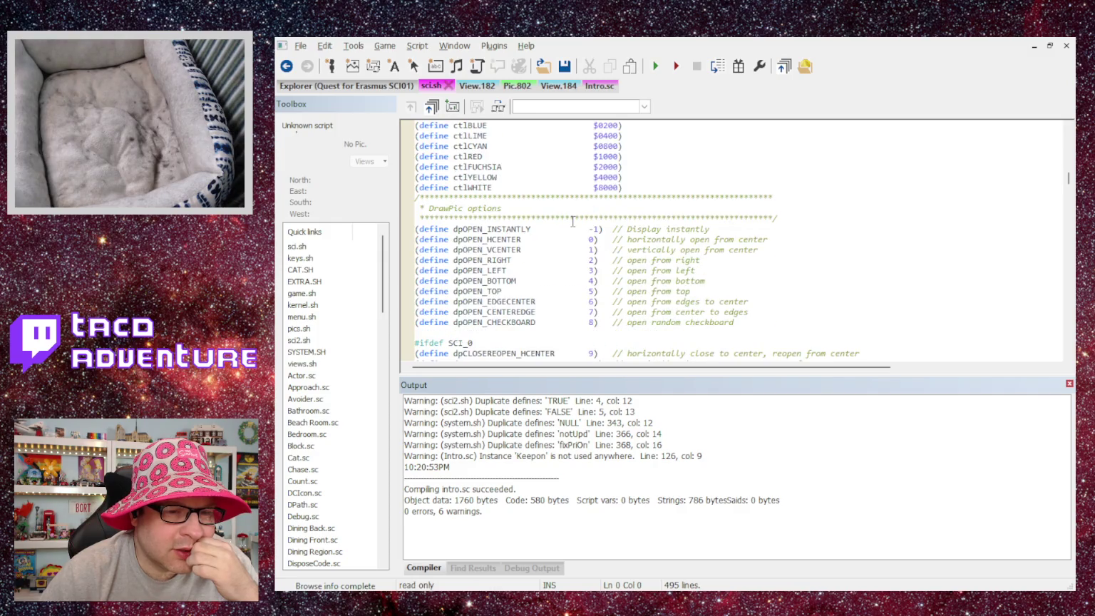
pyautogui.scroll(-1, 572, 221)
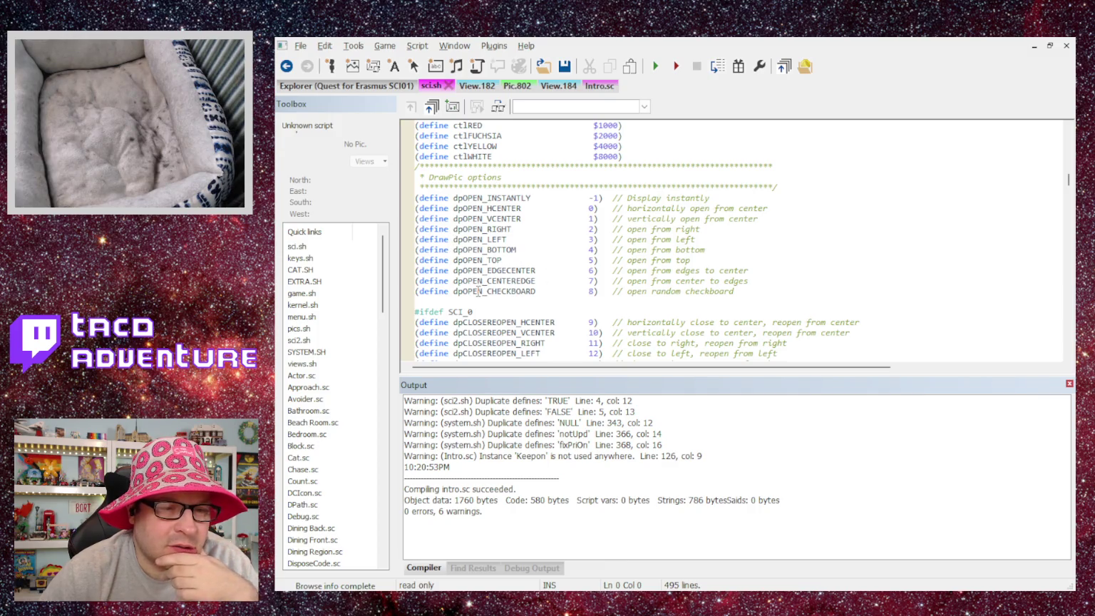
pyautogui.scroll(-1, 479, 291)
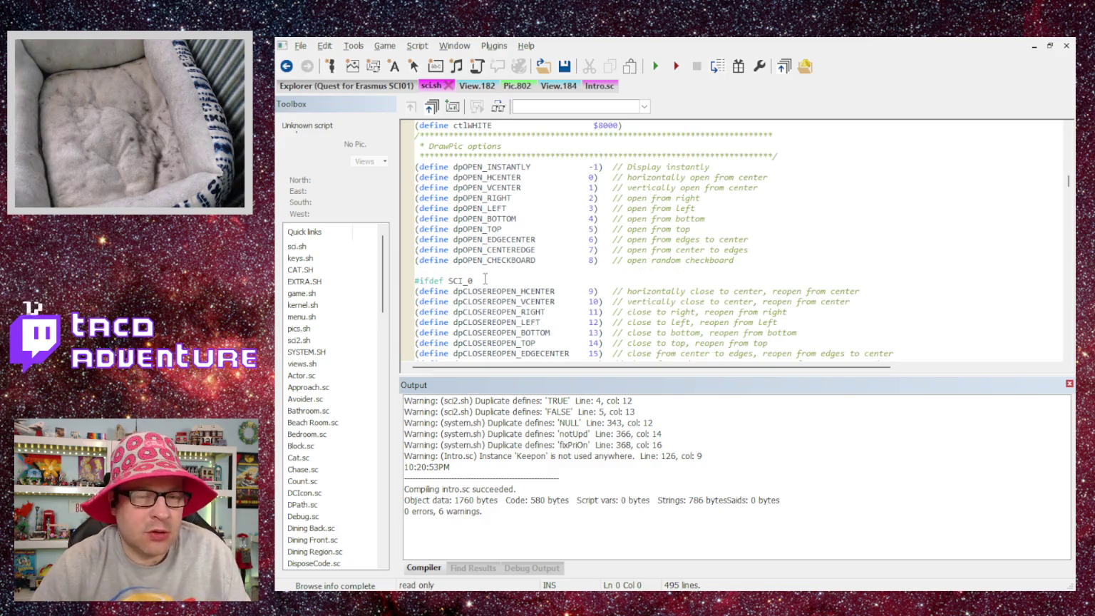
pyautogui.doubleClick(480, 260)
pyautogui.hotkey('ctrl', 'c')
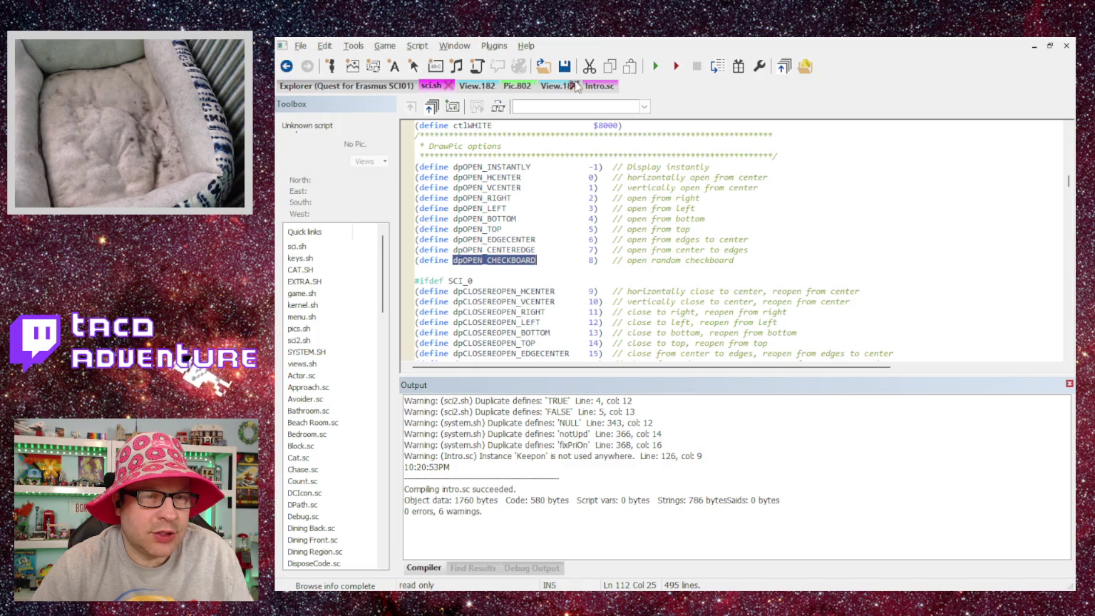
# Paste dpOPEN_CHECKBOARD over the DrawPic 802 transition value in Intro.sc and run the game.
pyautogui.click(601, 85)
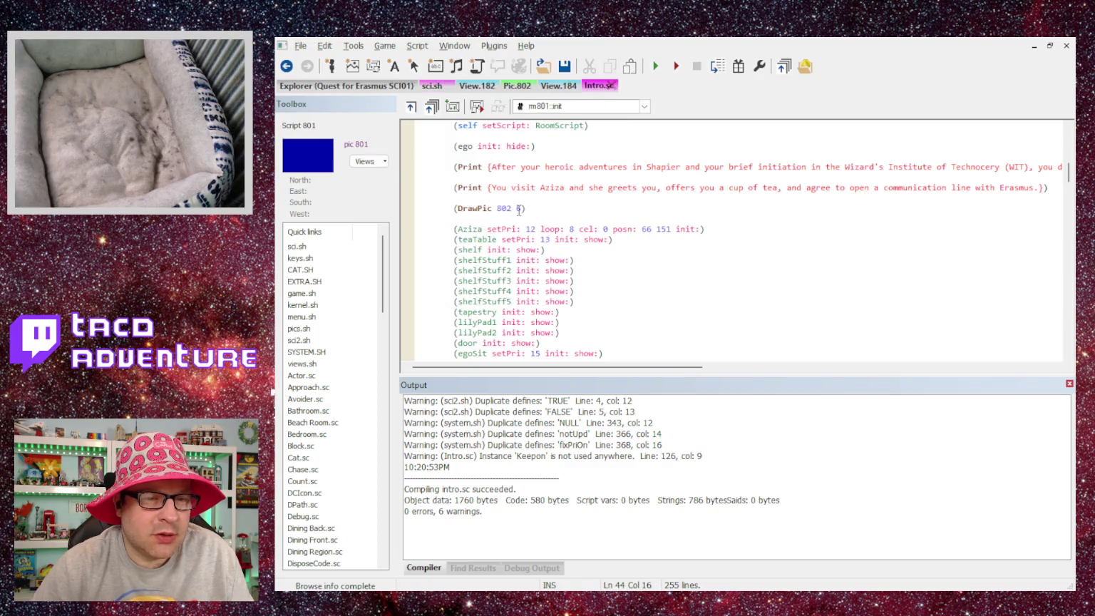
pyautogui.press('Delete')
pyautogui.hotkey('ctrl', 'v')
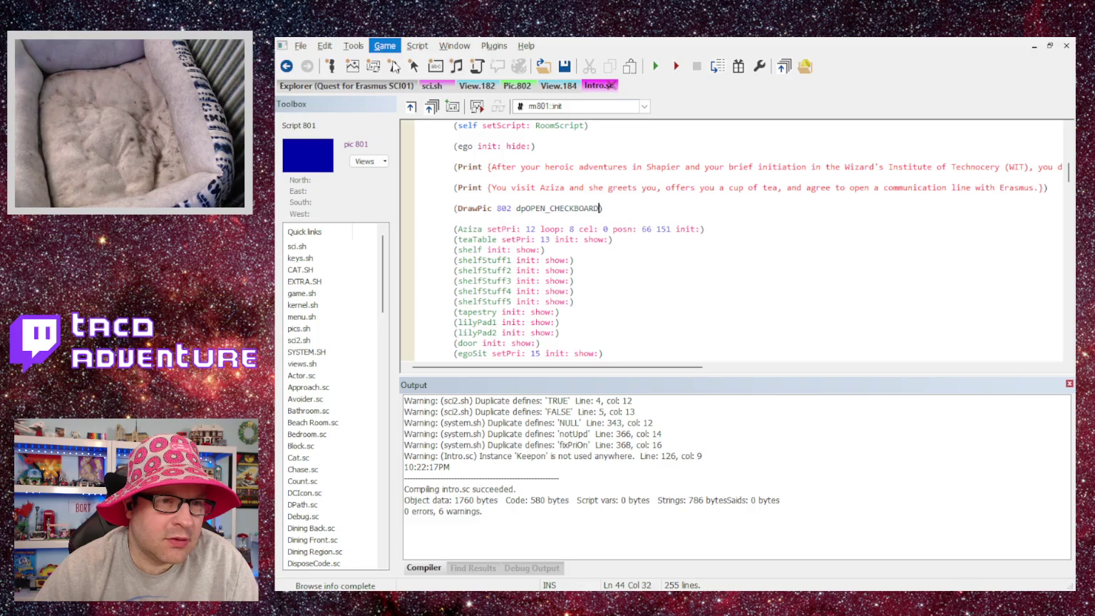
pyautogui.click(655, 66)
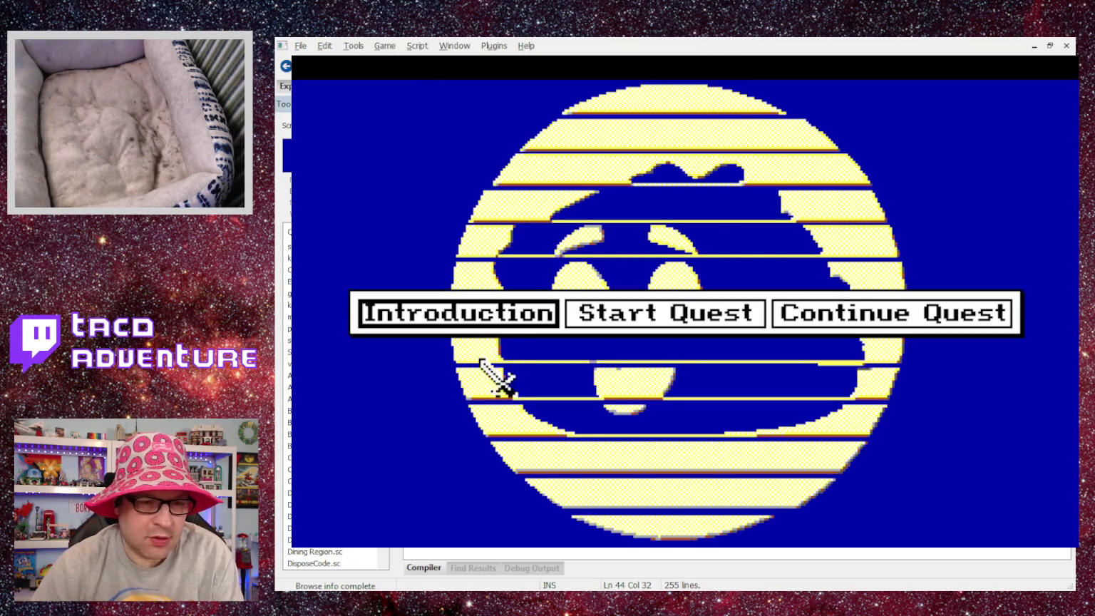
# From the title logo choose Introduction, advance Aziza's dialogue, then close the game.
pyautogui.click(488, 314)
pyautogui.click(635, 355)
pyautogui.click(635, 354)
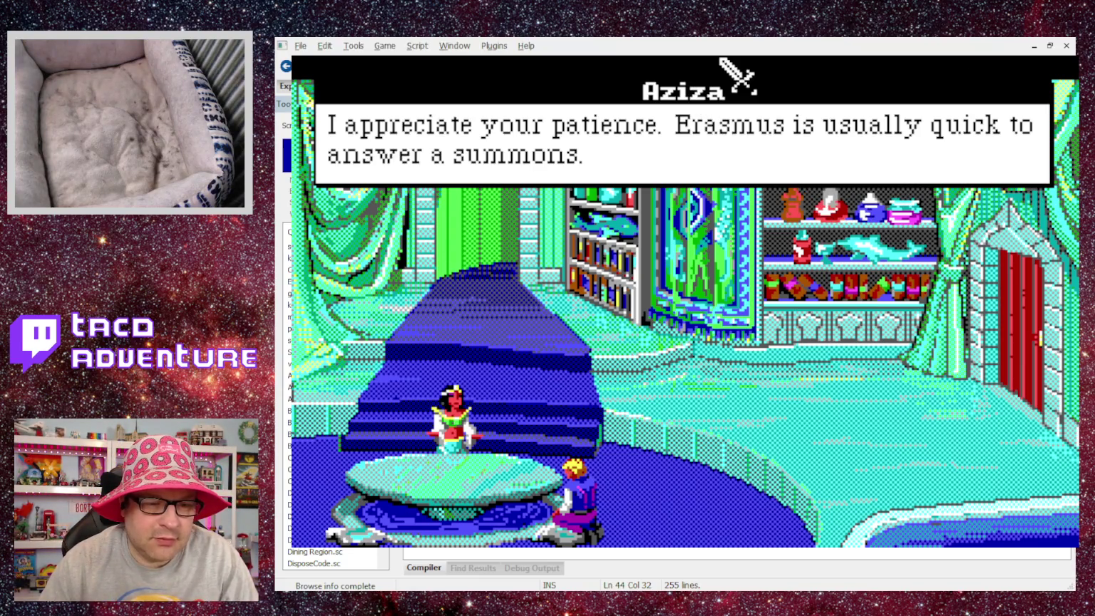
pyautogui.click(720, 58)
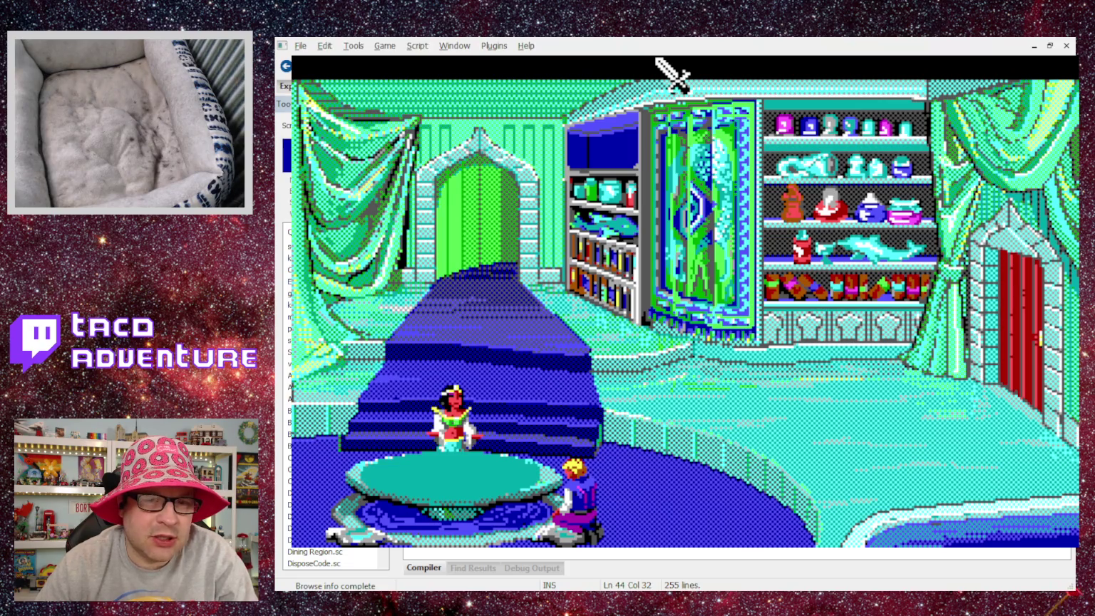
pyautogui.hotkey('alt', 'F4')
pyautogui.scroll(3, 562, 251)
# Review Intro.sc, then switch to the Explorer listing the game's 50 View resources.
pyautogui.scroll(-5, 563, 250)
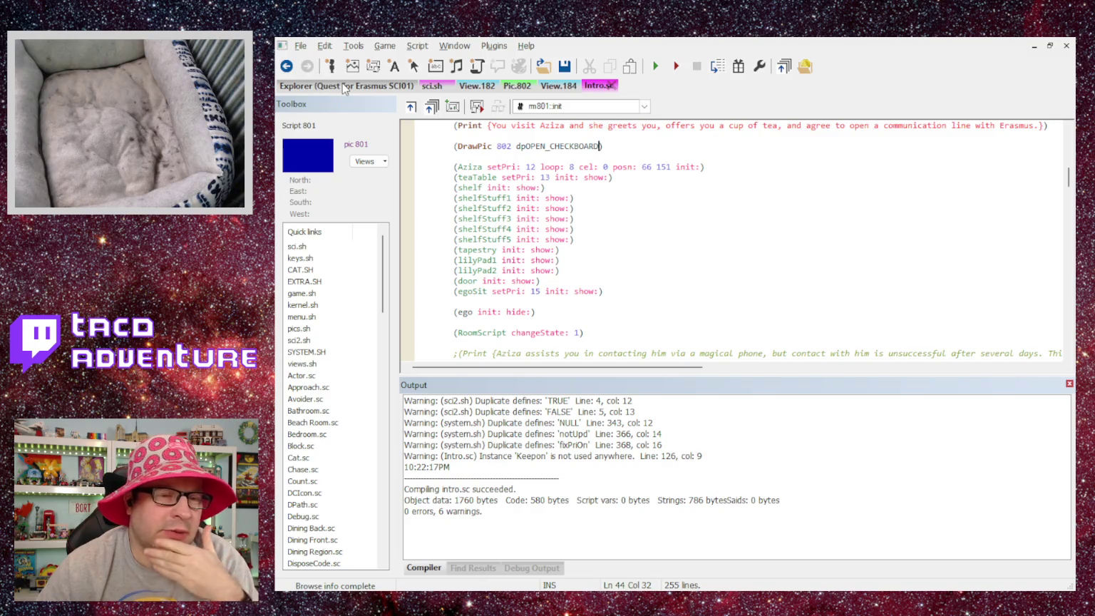
pyautogui.scroll(1, 632, 240)
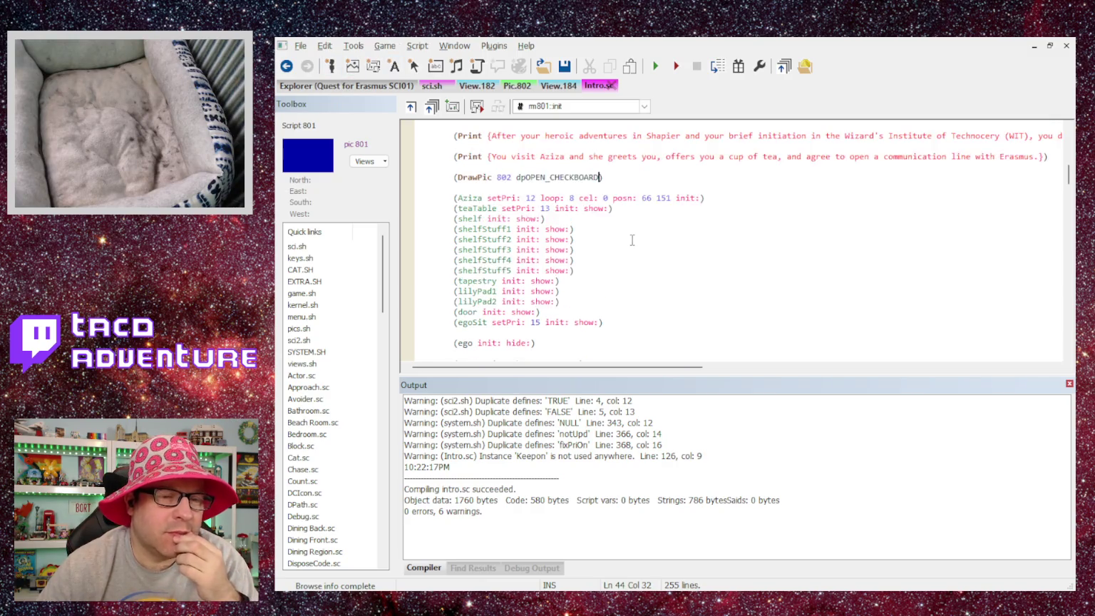
pyautogui.scroll(-15, 632, 240)
pyautogui.scroll(-12, 558, 253)
pyautogui.scroll(20, 556, 246)
pyautogui.scroll(10, 556, 236)
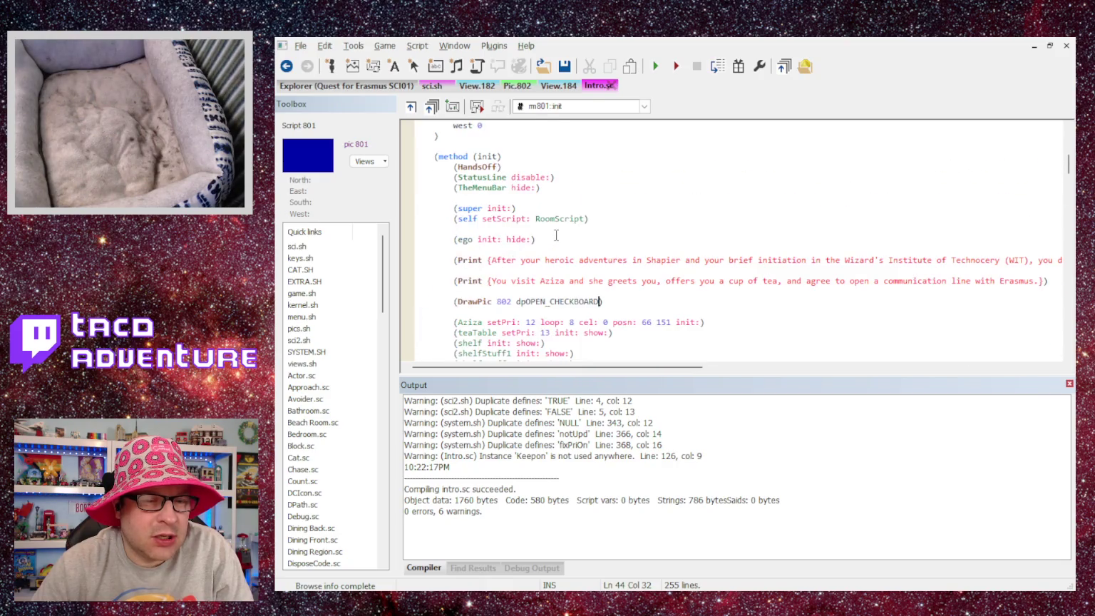
pyautogui.click(380, 86)
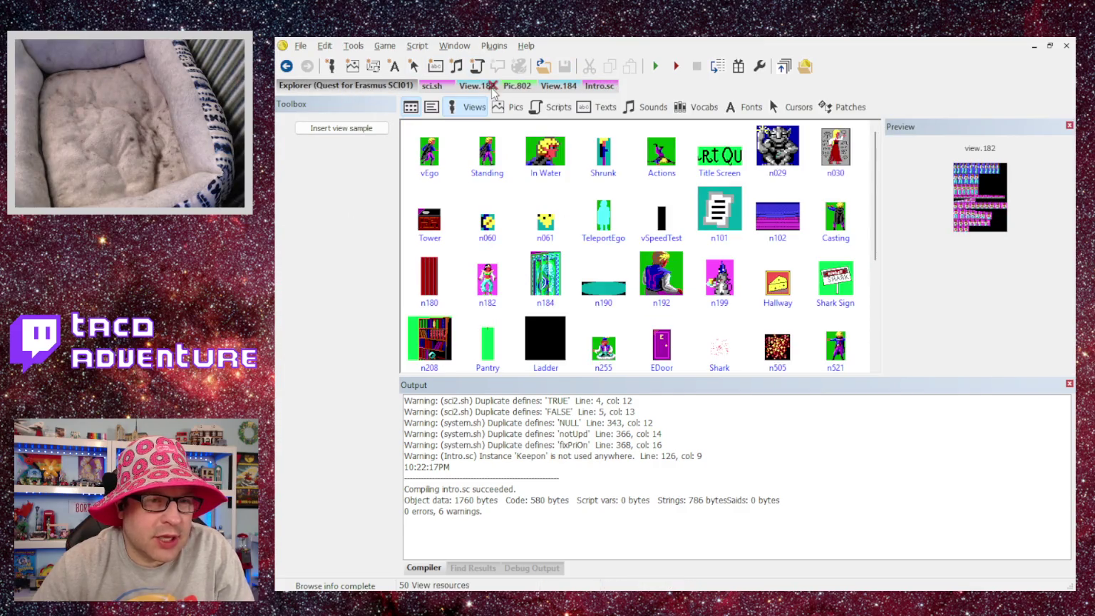
# List the Script resources, open SpeedTest.sc and scroll through its source.
pyautogui.click(554, 109)
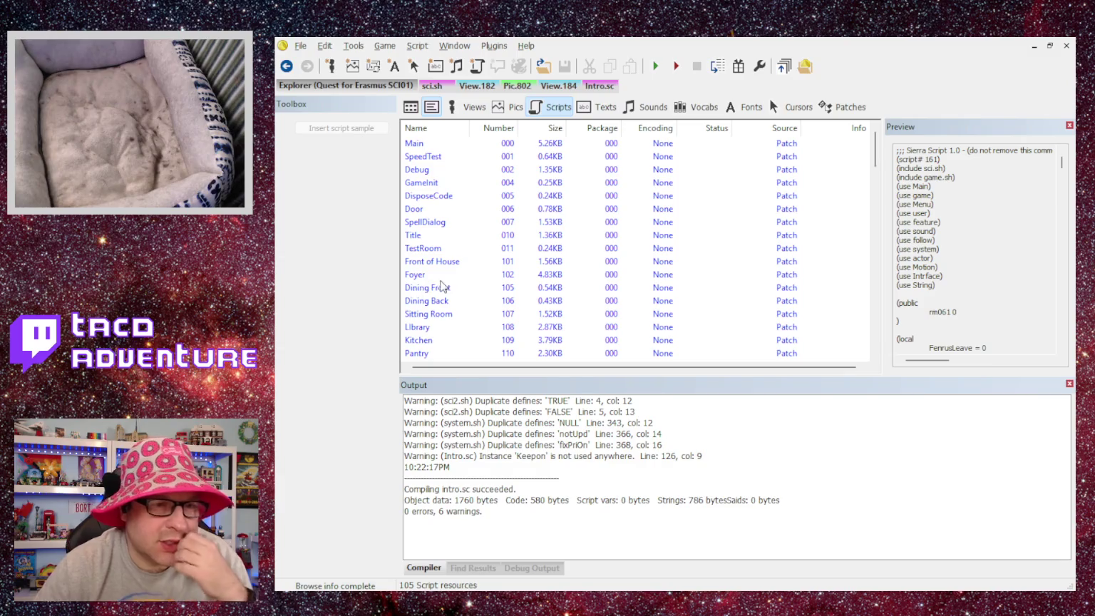
pyautogui.click(432, 160)
pyautogui.doubleClick(432, 159)
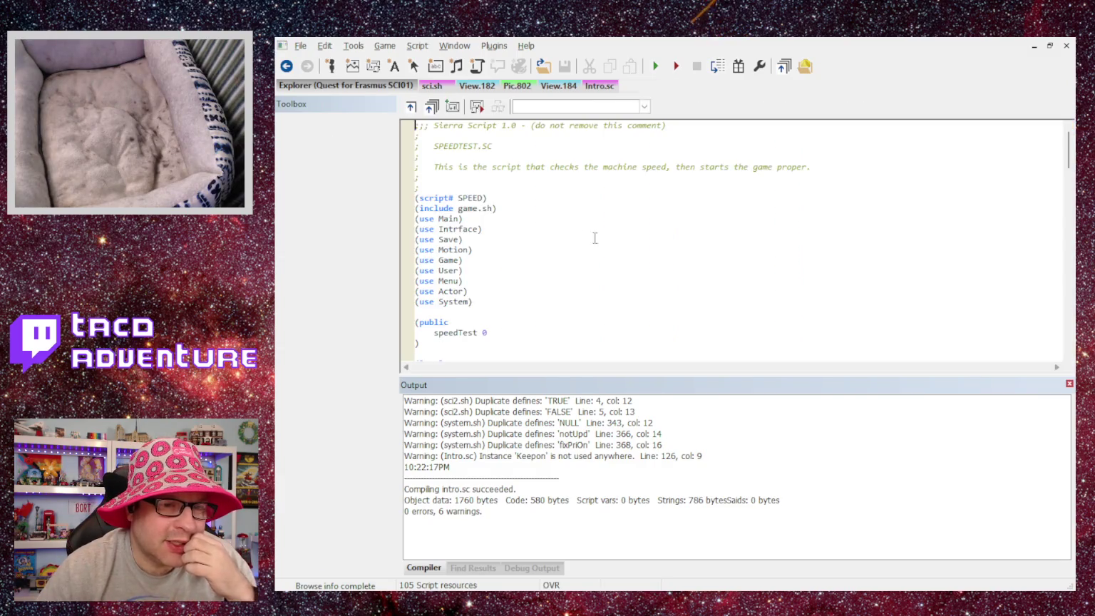
pyautogui.scroll(-4, 613, 251)
pyautogui.scroll(-2, 613, 251)
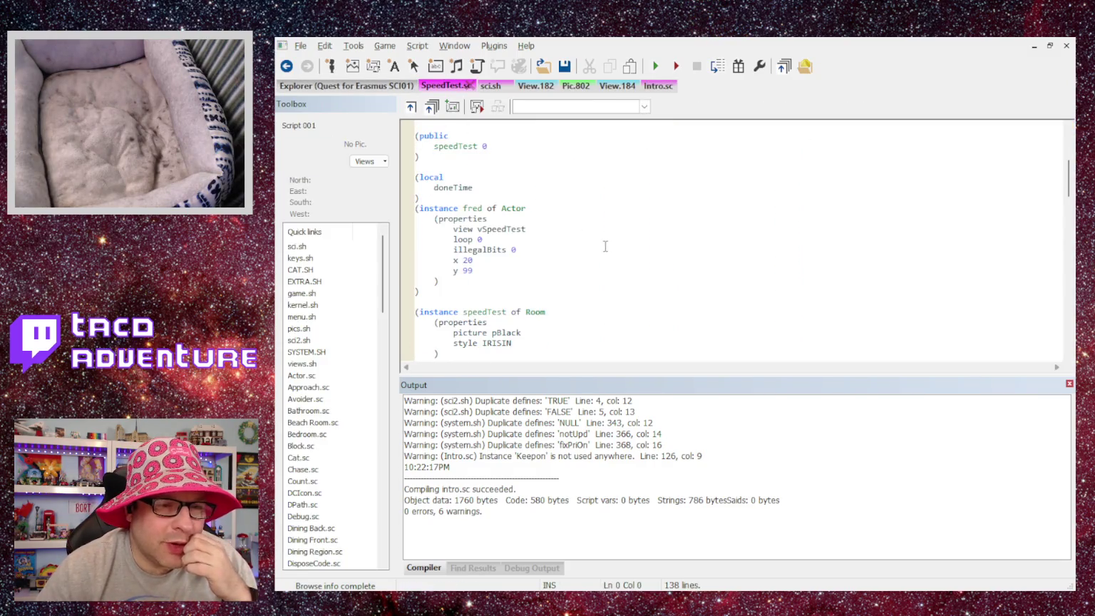
pyautogui.scroll(2, 482, 163)
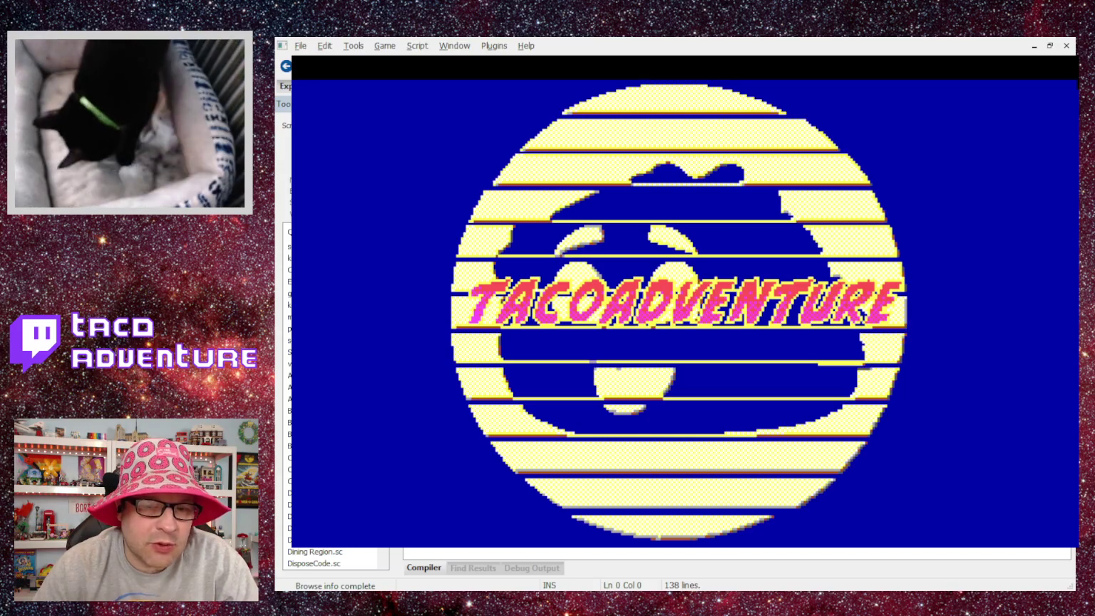
# Close the game and scroll SpeedTest.sc down to speedScript's changeState method.
pyautogui.hotkey('alt', 'F4')
pyautogui.scroll(-7, 544, 253)
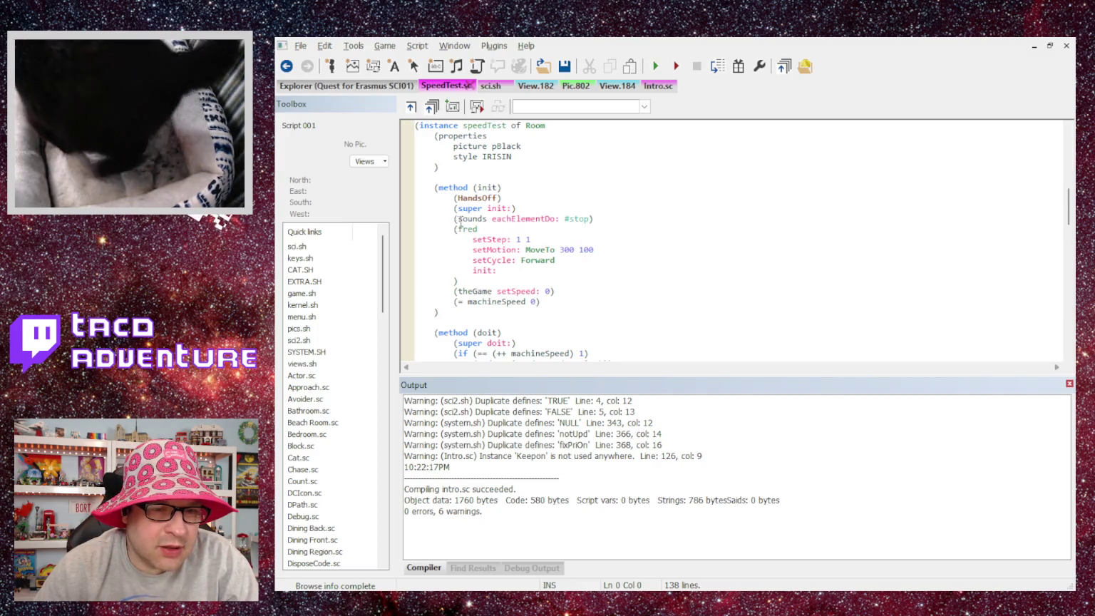
pyautogui.scroll(5, 502, 232)
pyautogui.scroll(-5, 502, 233)
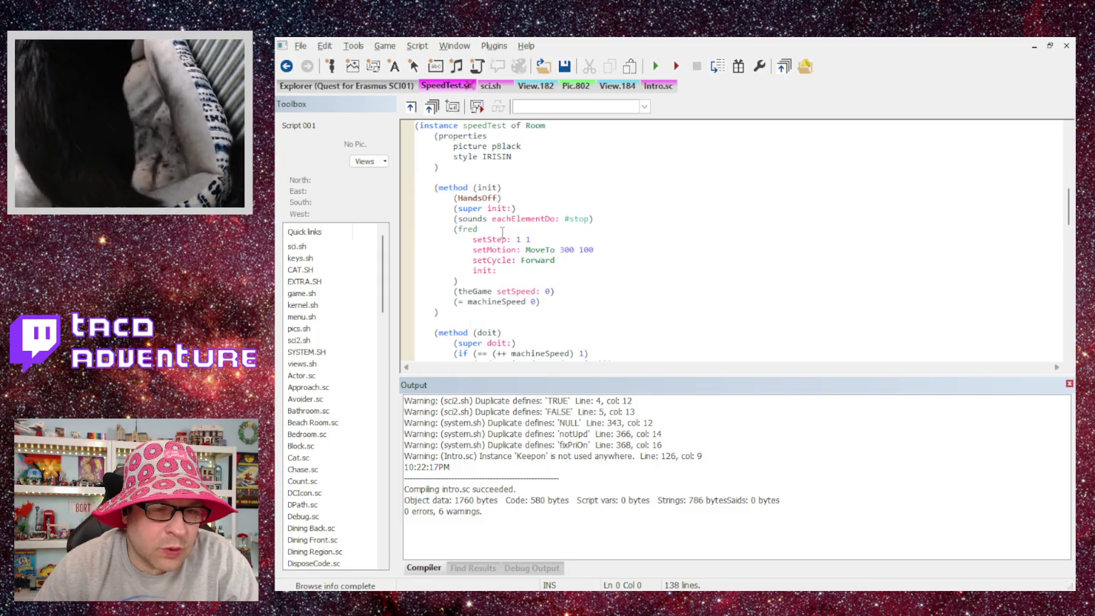
pyautogui.scroll(-1, 503, 232)
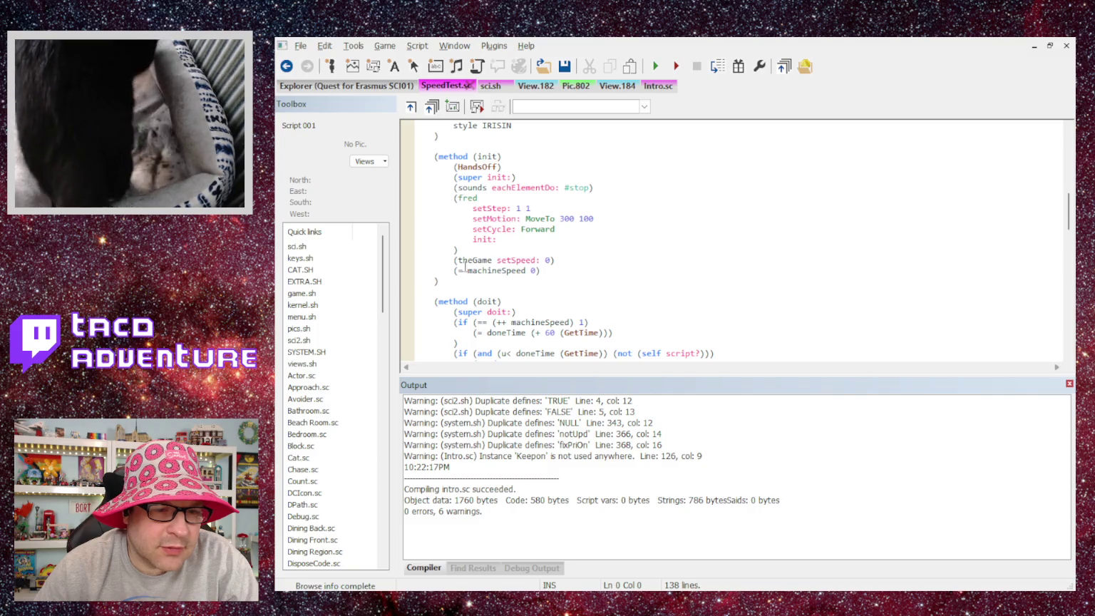
pyautogui.scroll(-3, 564, 269)
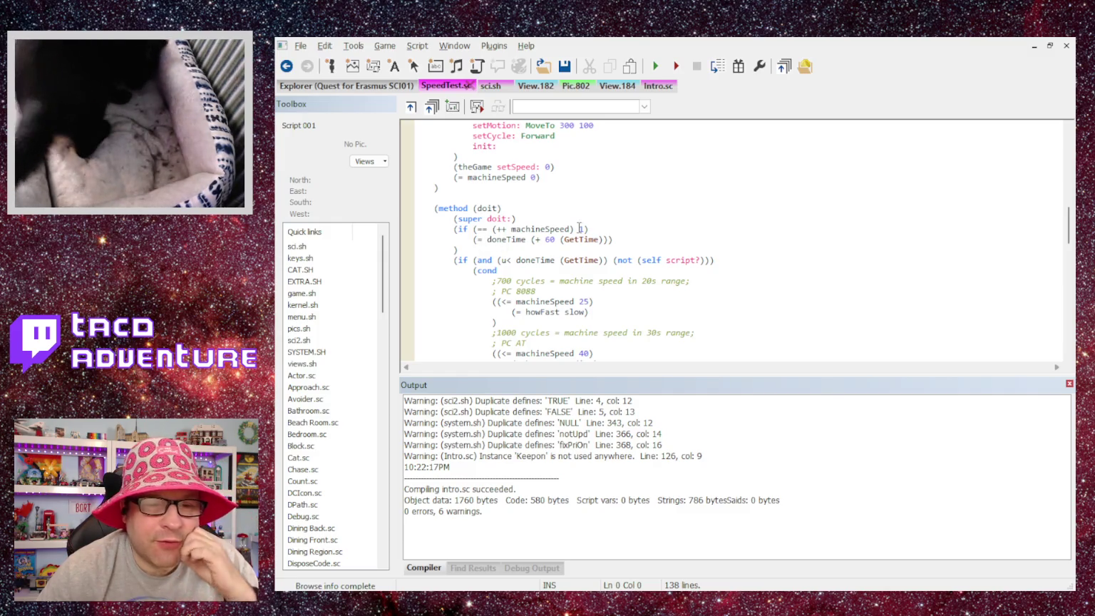
pyautogui.scroll(-2, 602, 238)
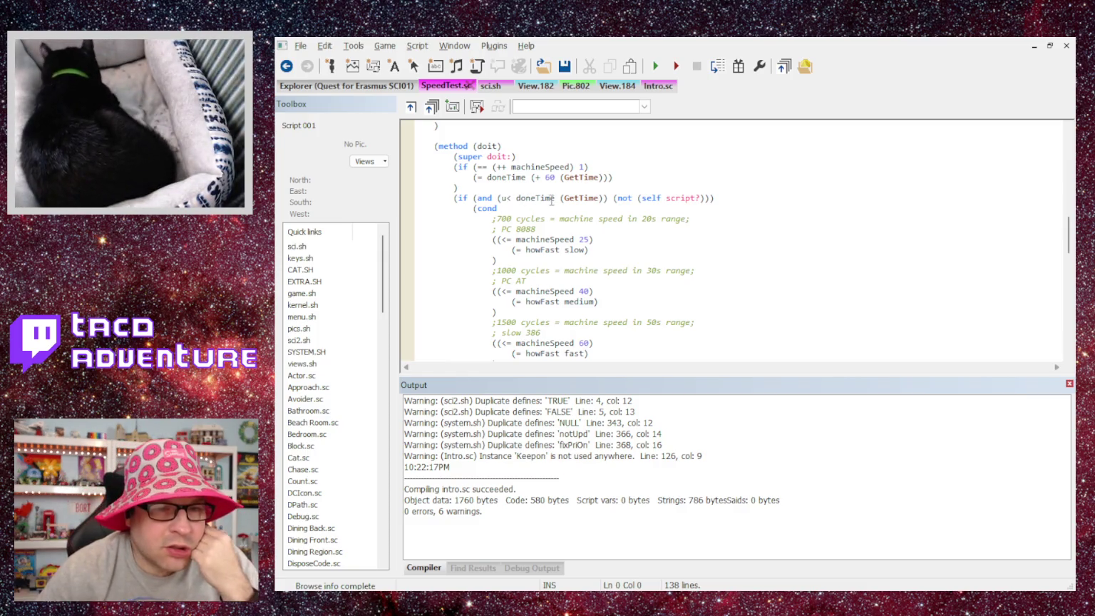
pyautogui.scroll(-1, 652, 199)
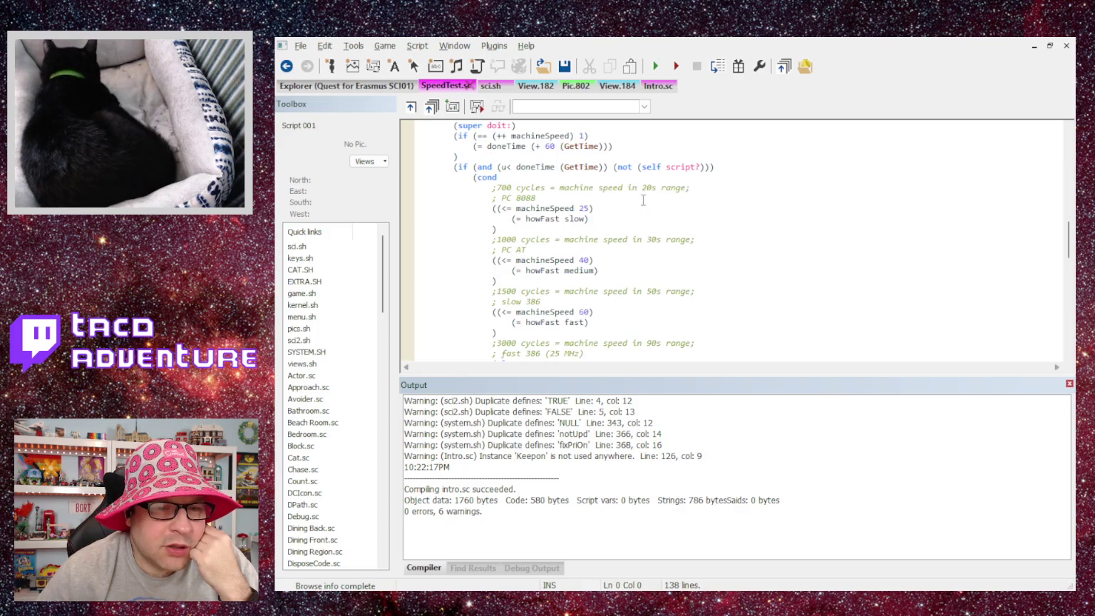
pyautogui.scroll(-1, 597, 190)
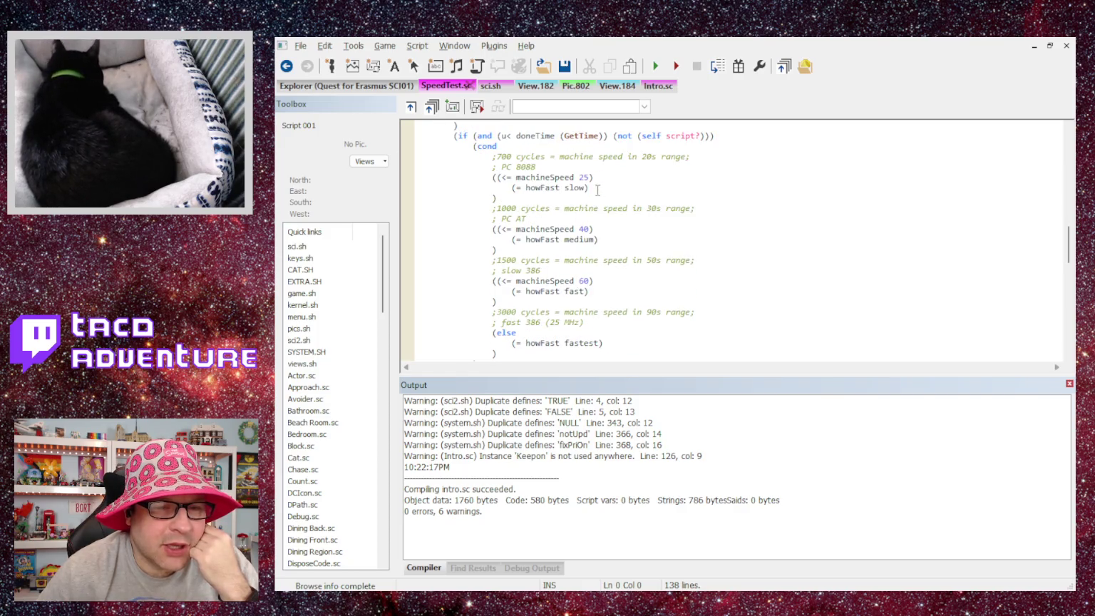
pyautogui.scroll(-4, 562, 191)
pyautogui.scroll(5, 562, 190)
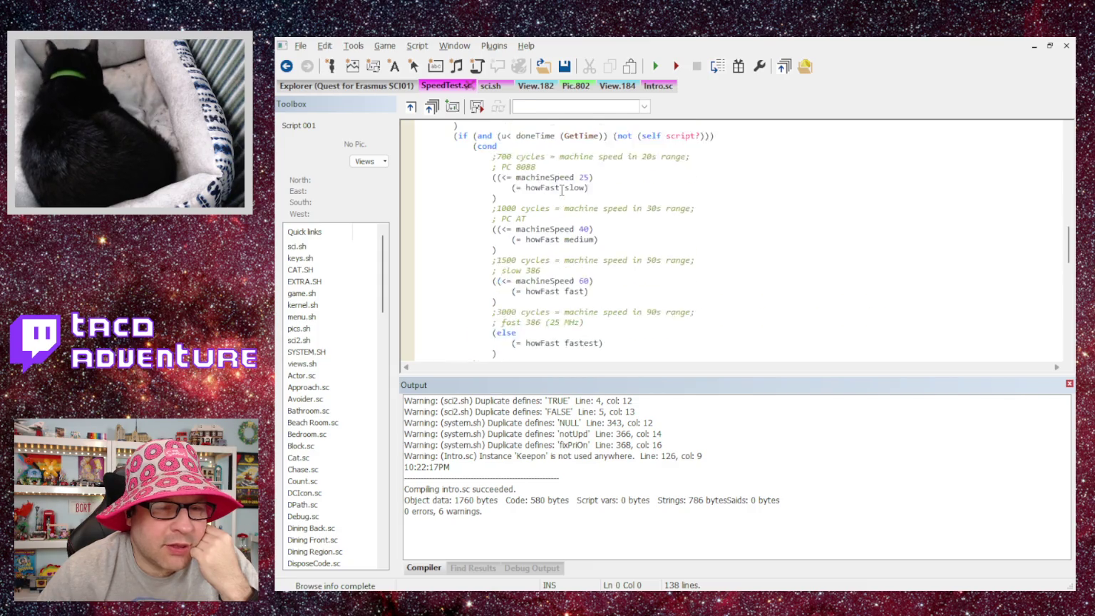
pyautogui.scroll(-4, 562, 190)
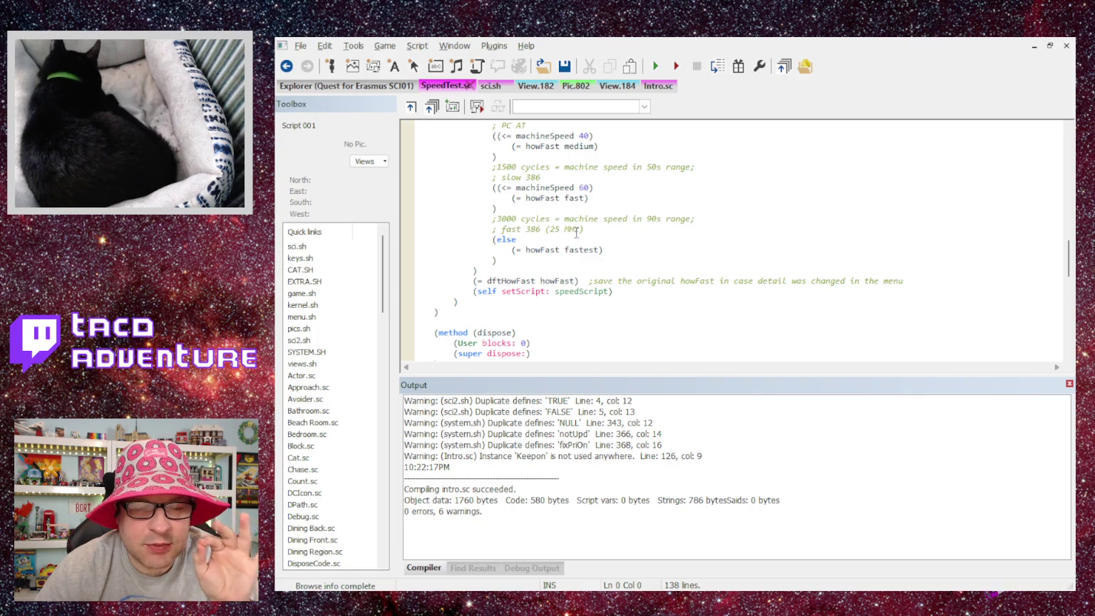
pyautogui.scroll(3, 578, 233)
pyautogui.scroll(-5, 586, 235)
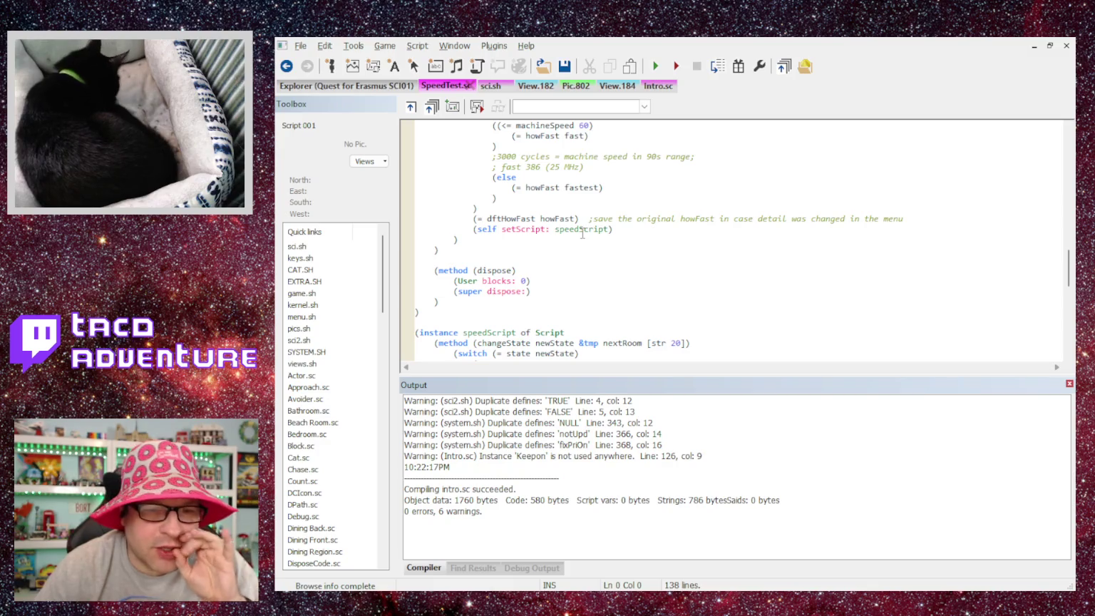
pyautogui.scroll(-6, 623, 244)
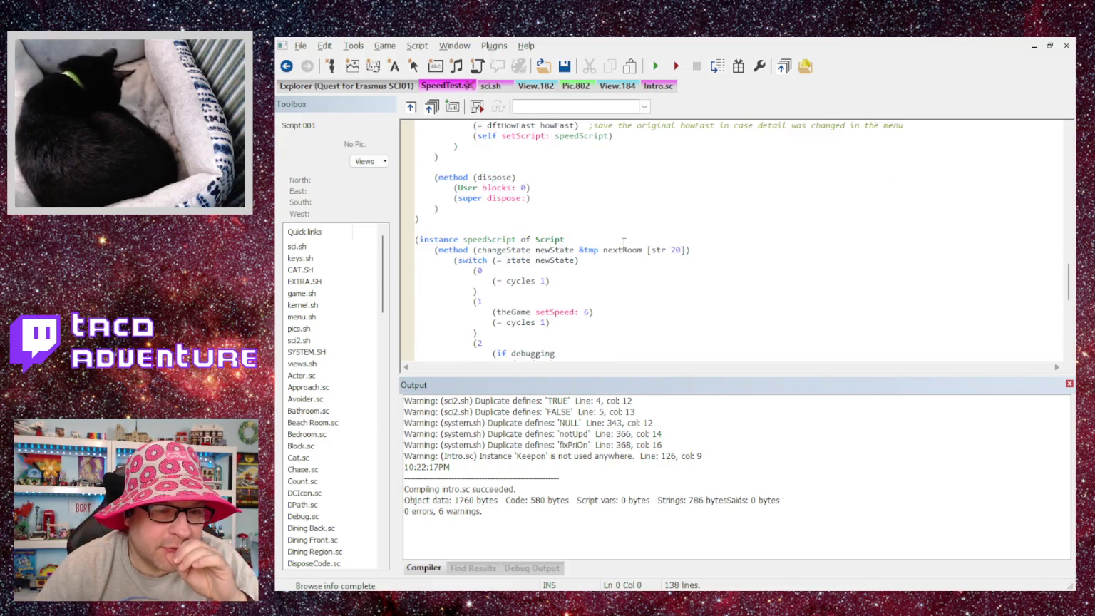
pyautogui.scroll(-3, 622, 244)
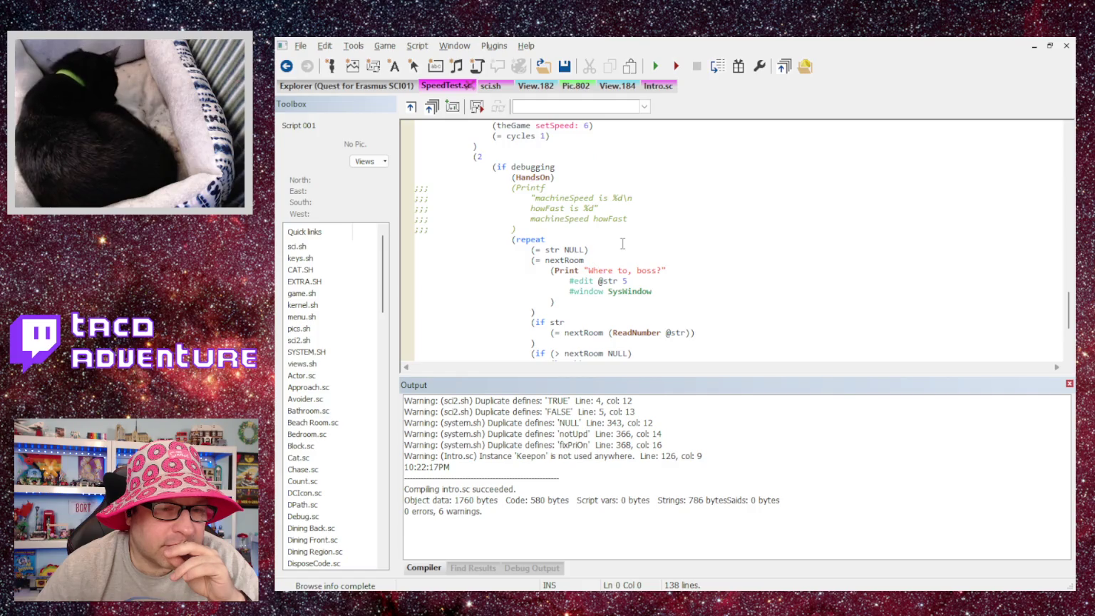
pyautogui.scroll(-2, 620, 244)
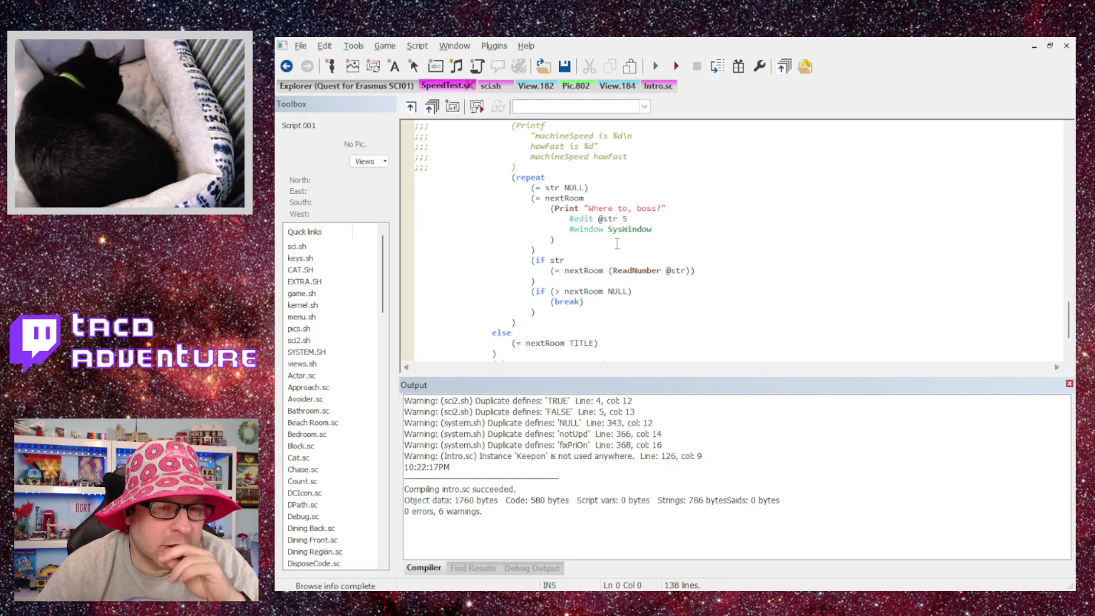
pyautogui.scroll(10, 616, 244)
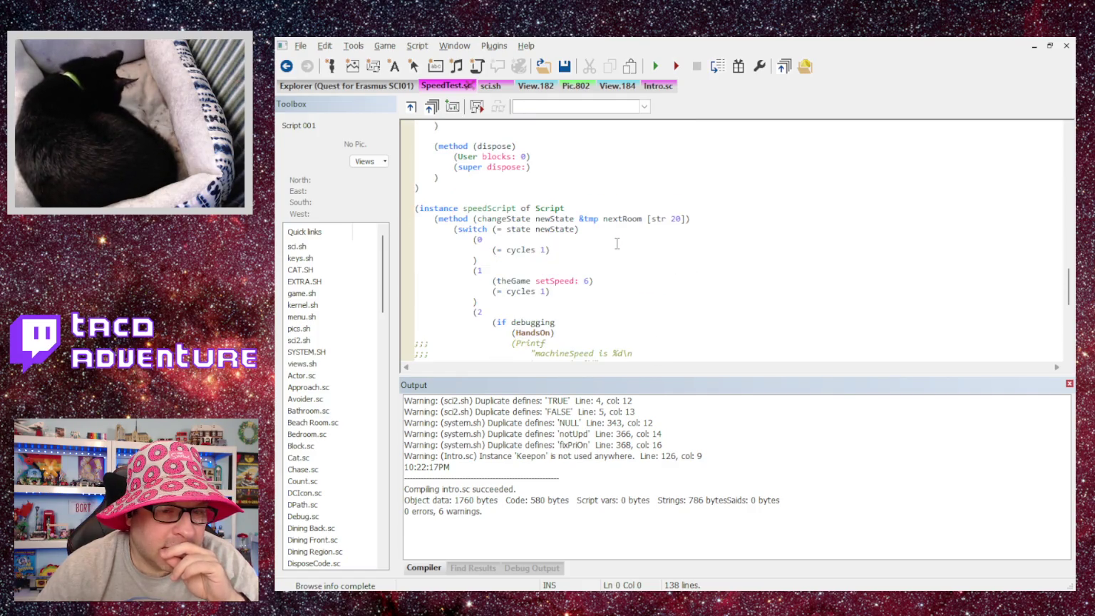
pyautogui.scroll(-3, 617, 244)
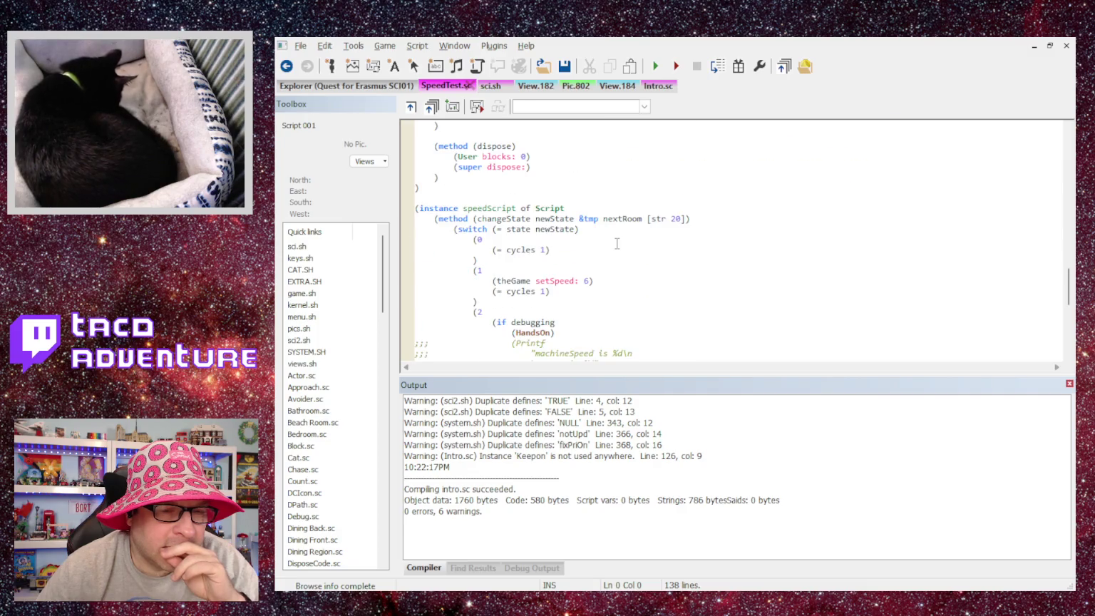
# Change state 1's setSpeed: value from 6 to 4 and compile SpeedTest.sc.
pyautogui.click(591, 281)
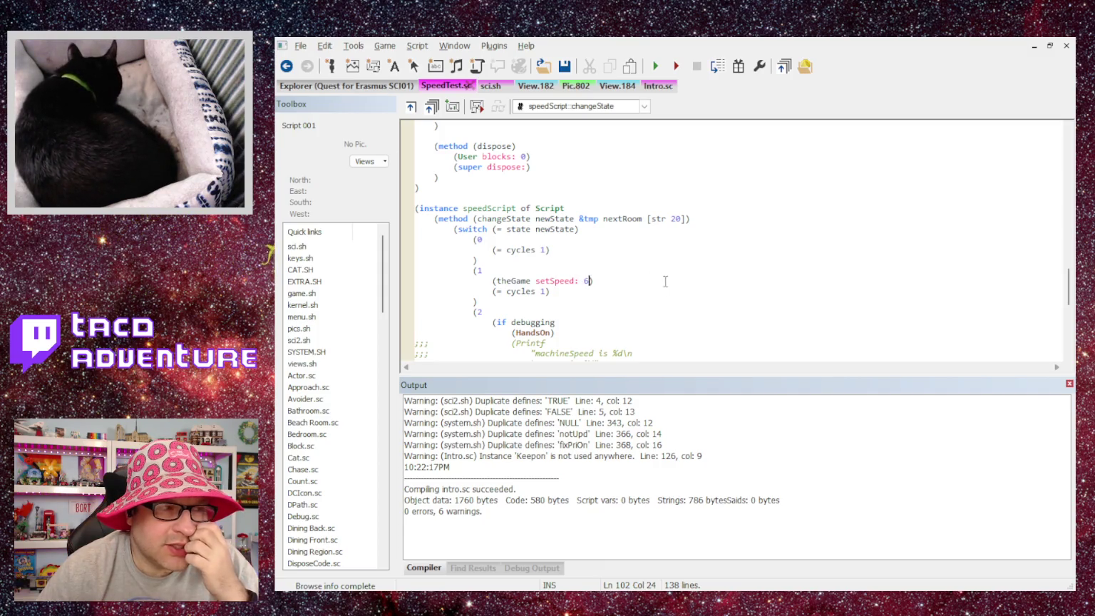
pyautogui.press('BackSpace')
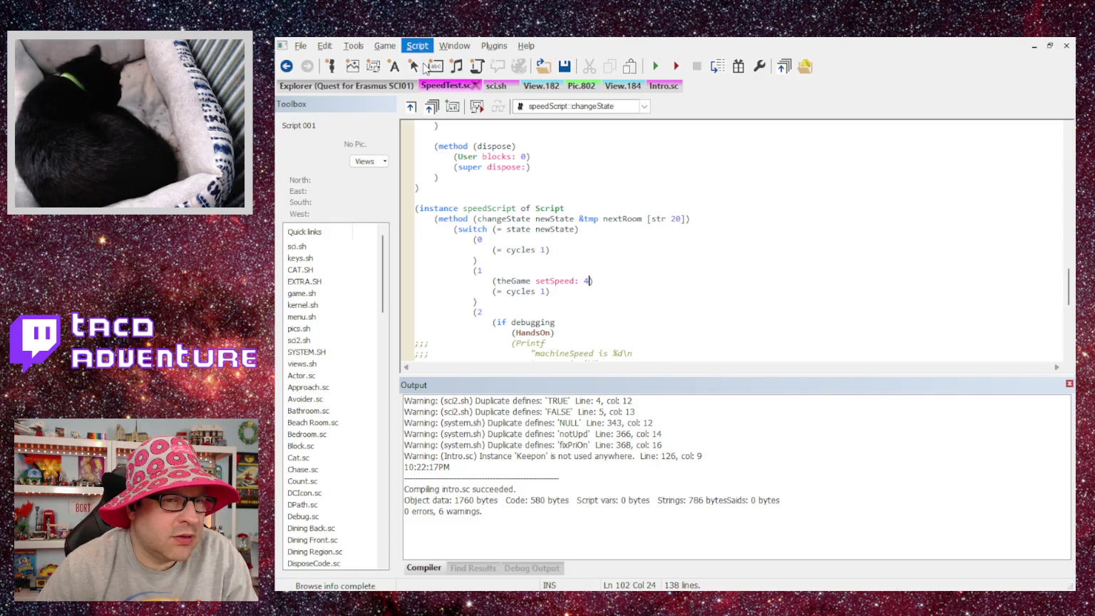
pyautogui.hotkey('ctrl', 'F7')
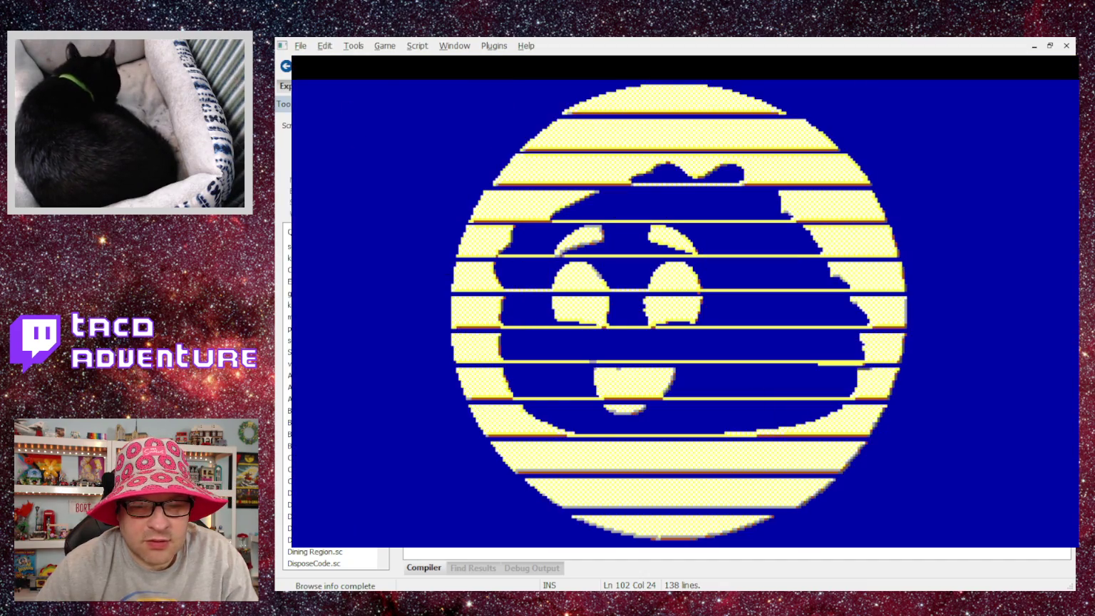
pyautogui.click(428, 315)
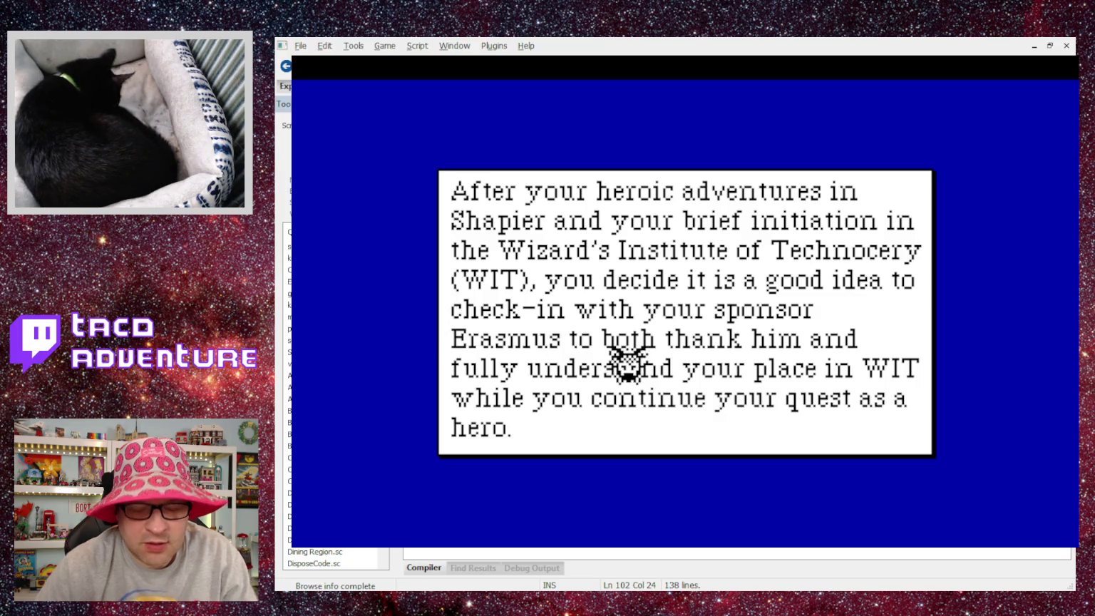
pyautogui.click(629, 363)
pyautogui.click(629, 364)
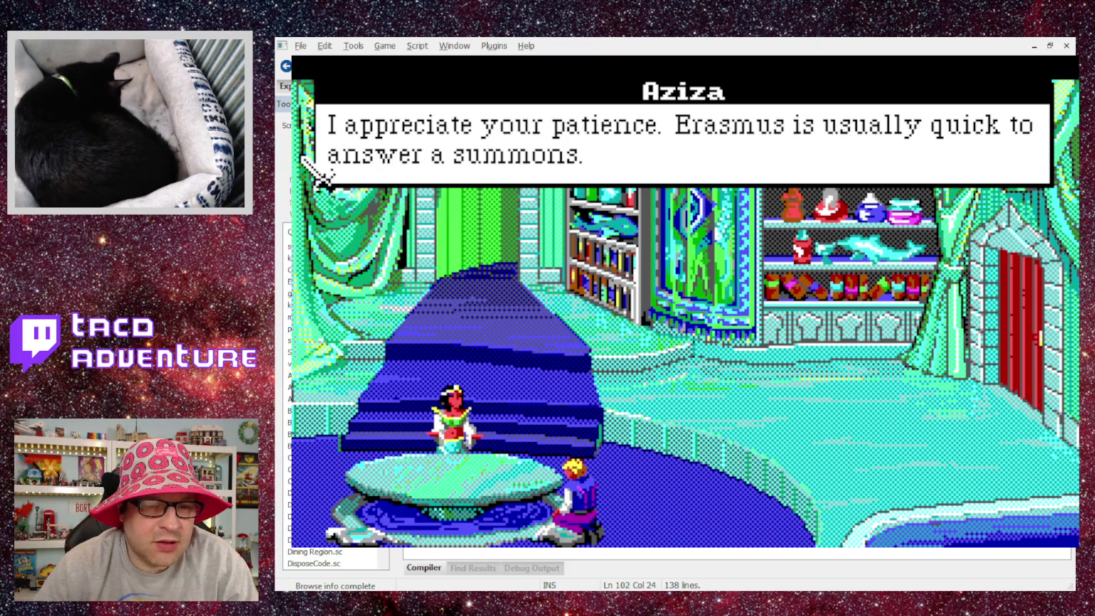
pyautogui.click(302, 158)
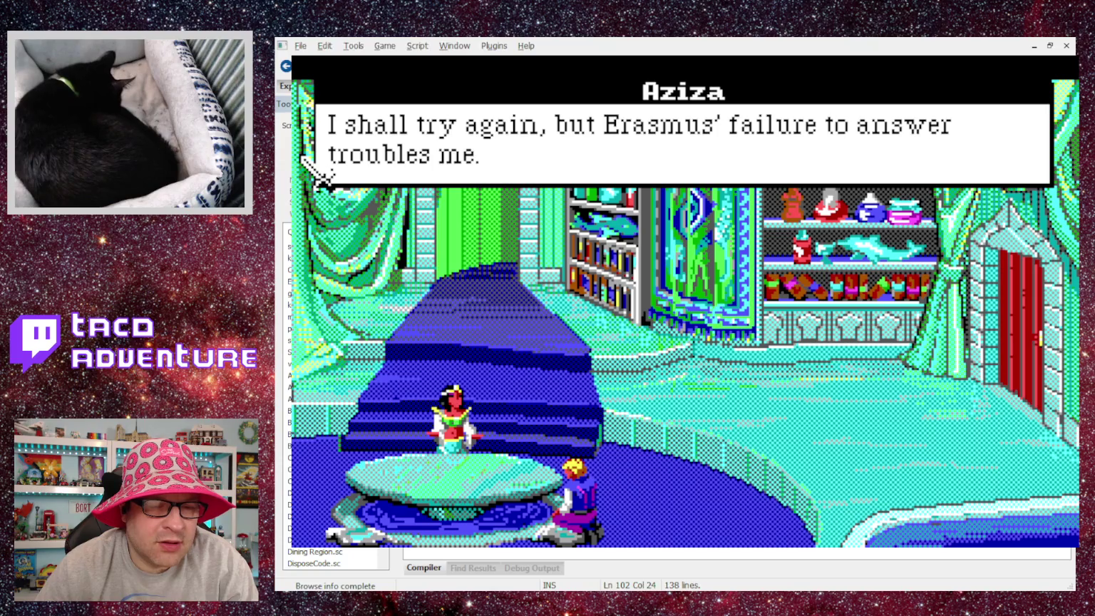
pyautogui.click(302, 157)
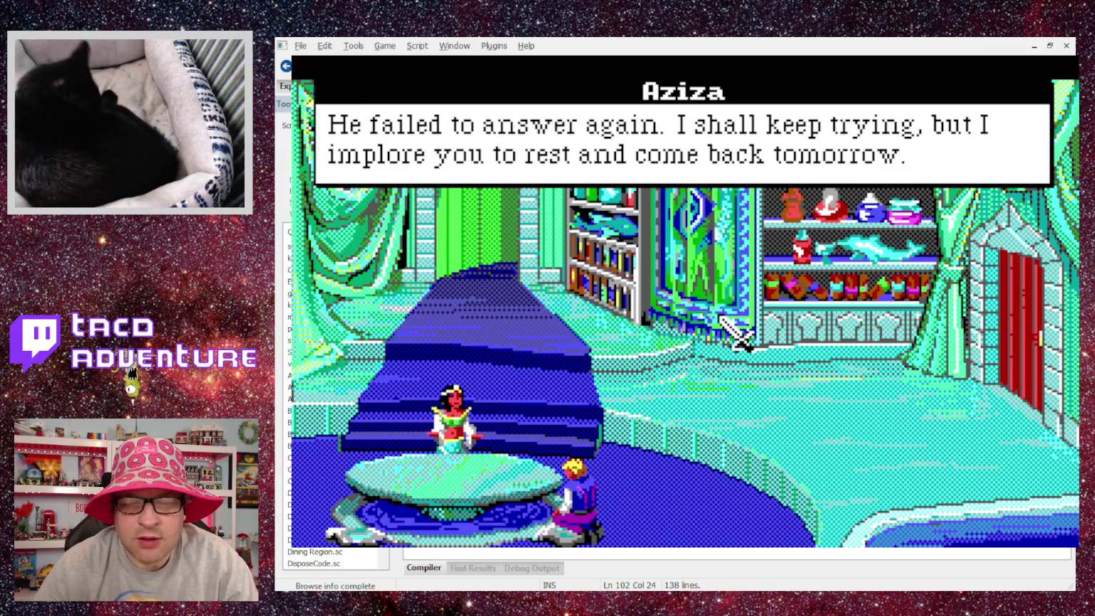
pyautogui.click(686, 215)
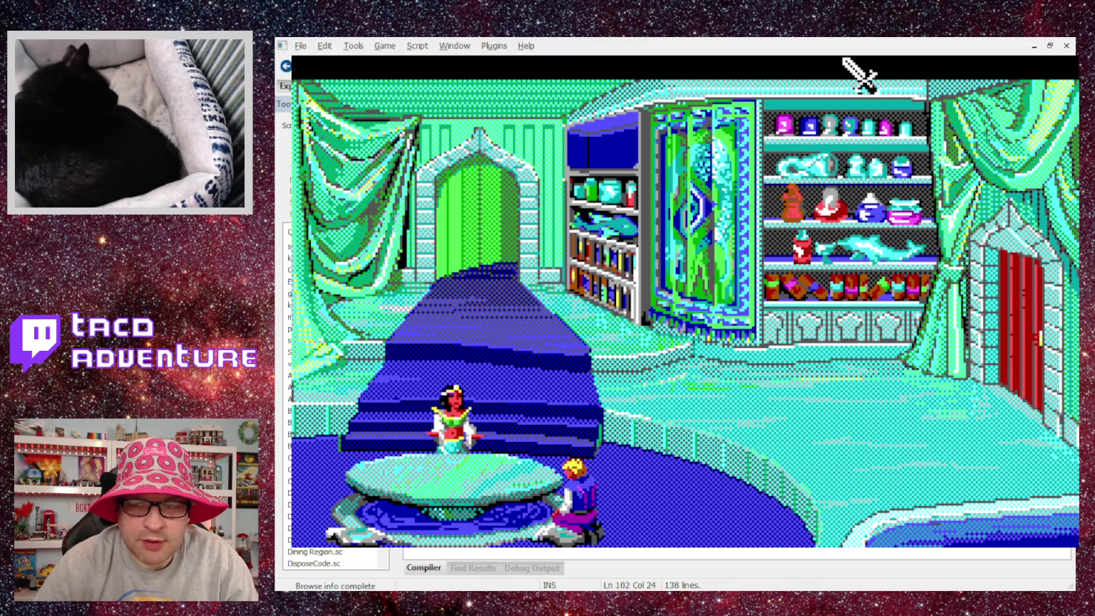
pyautogui.hotkey('alt', 'F4')
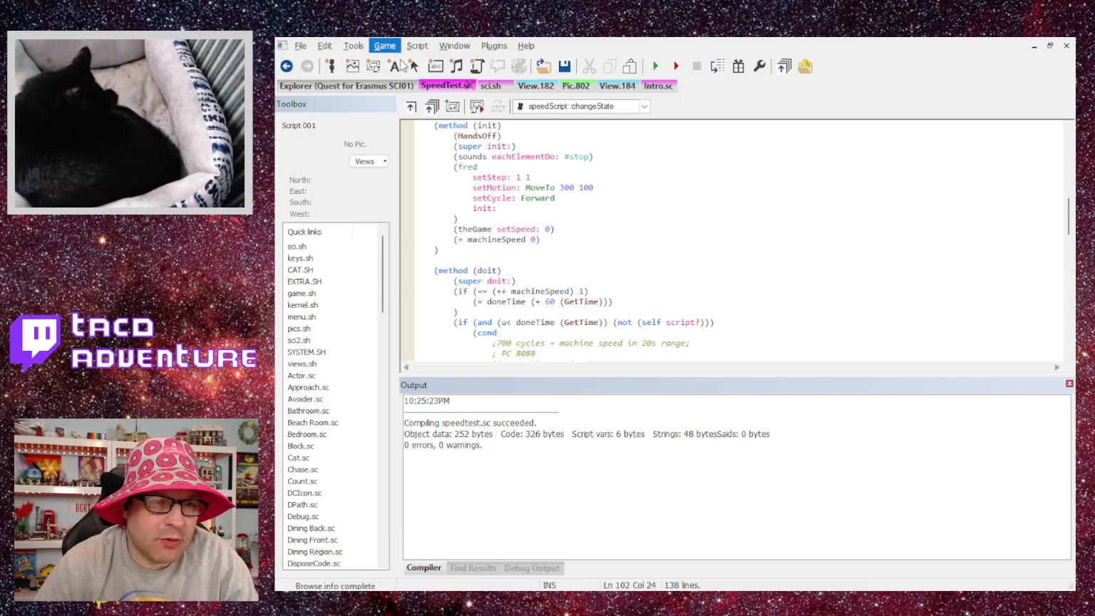
# Relaunch the game with F5, start a new quest, and reach the dining table inside.
pyautogui.press('F5')
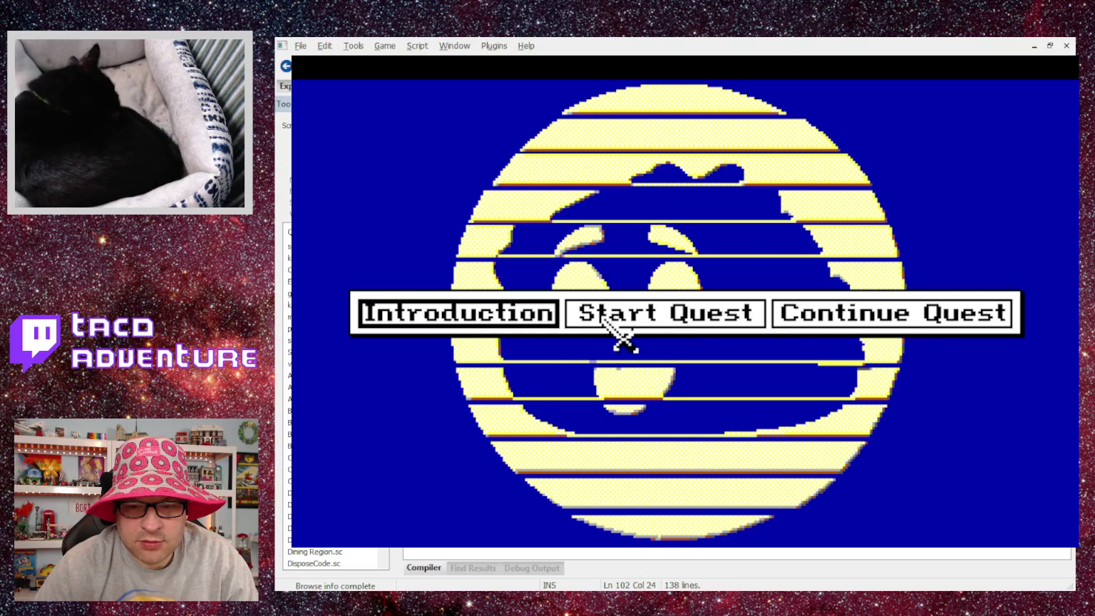
pyautogui.click(601, 316)
pyautogui.click(770, 275)
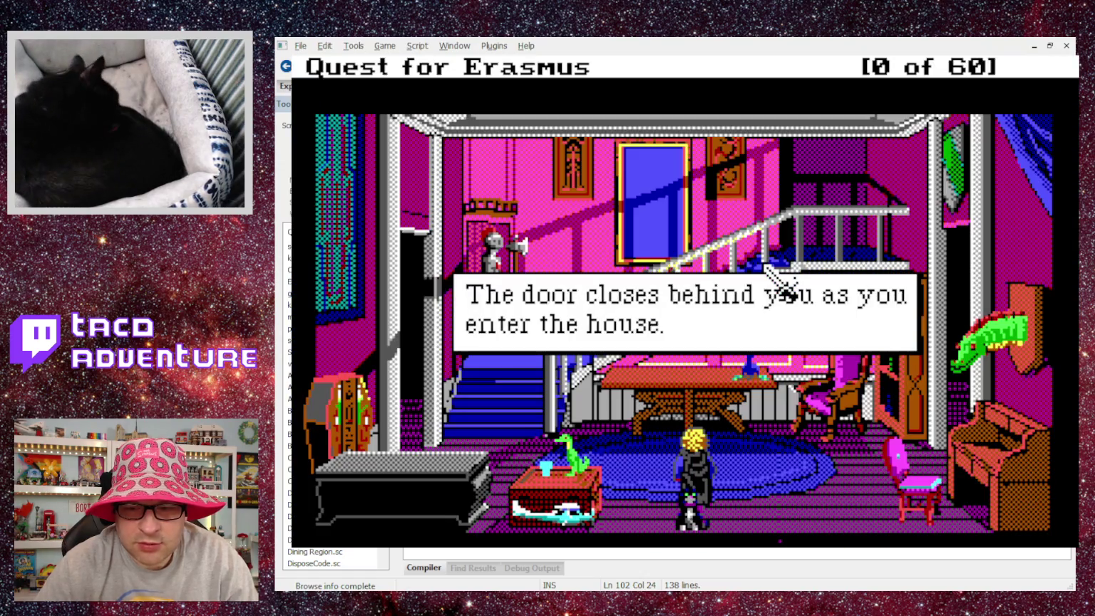
pyautogui.click(781, 282)
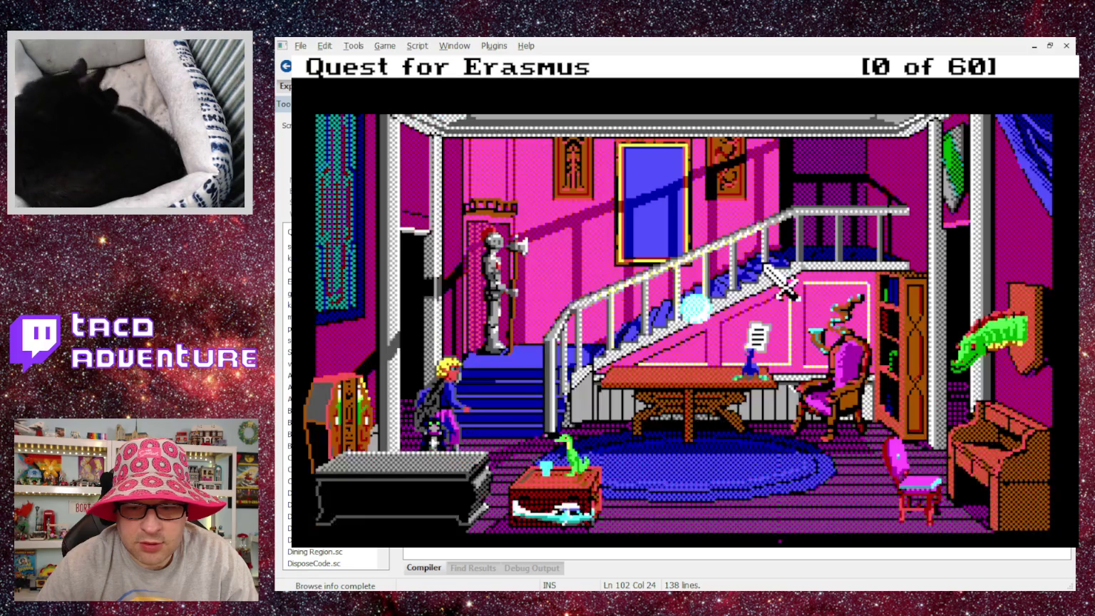
pyautogui.click(781, 282)
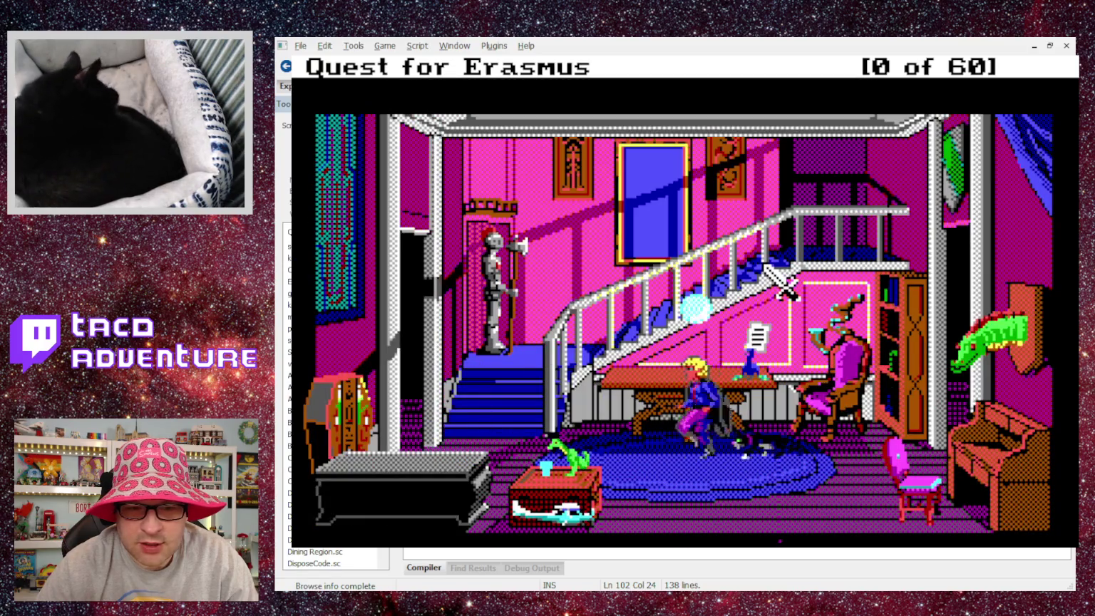
# Set the game speed to Normal from the in-game Game menu.
pyautogui.press('Escape')
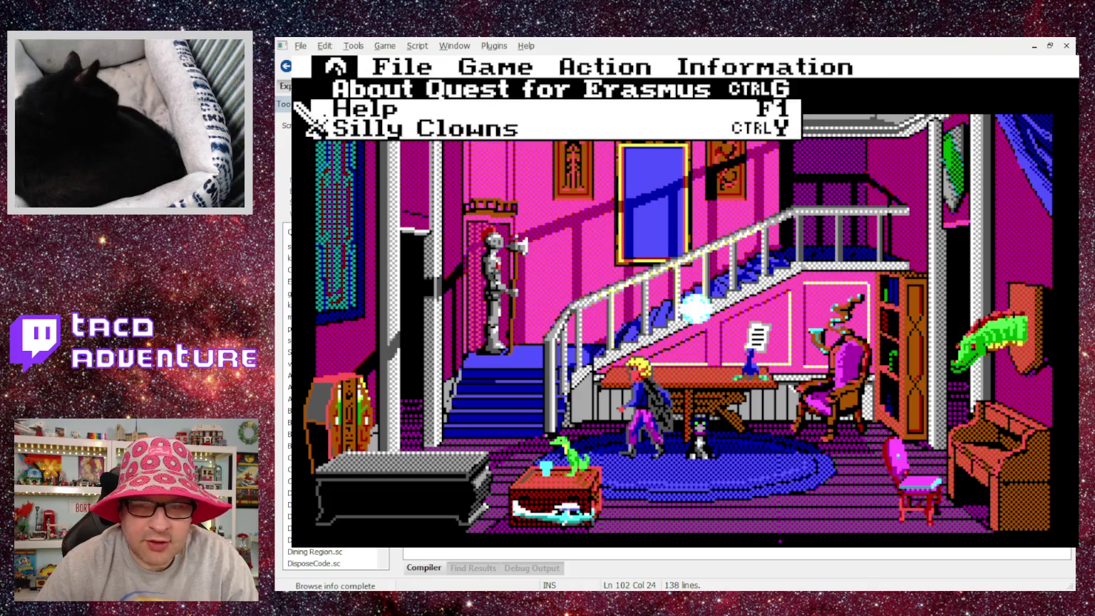
pyautogui.press('Right')
pyautogui.press('Right')
pyautogui.press('Down')
pyautogui.press('Down')
pyautogui.press('Down')
pyautogui.press('Down')
pyautogui.press('Up')
pyautogui.press('Up')
pyautogui.press('Up')
pyautogui.press('Down')
pyautogui.press('Down')
pyautogui.press('Up')
pyautogui.press('Return')
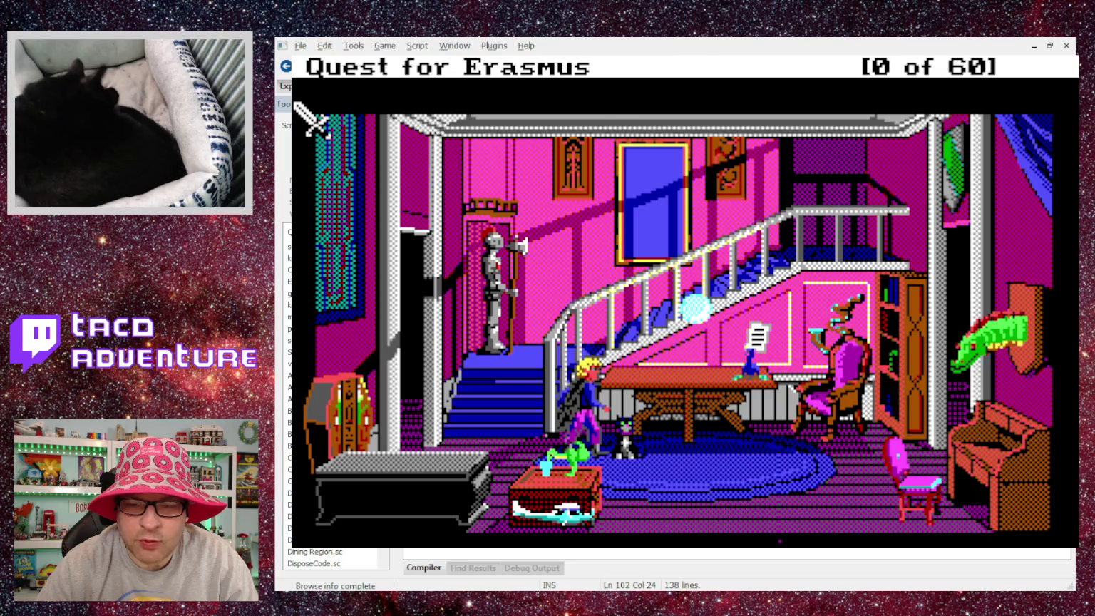
pyautogui.press('Escape')
pyautogui.press('Right')
pyautogui.press('Right')
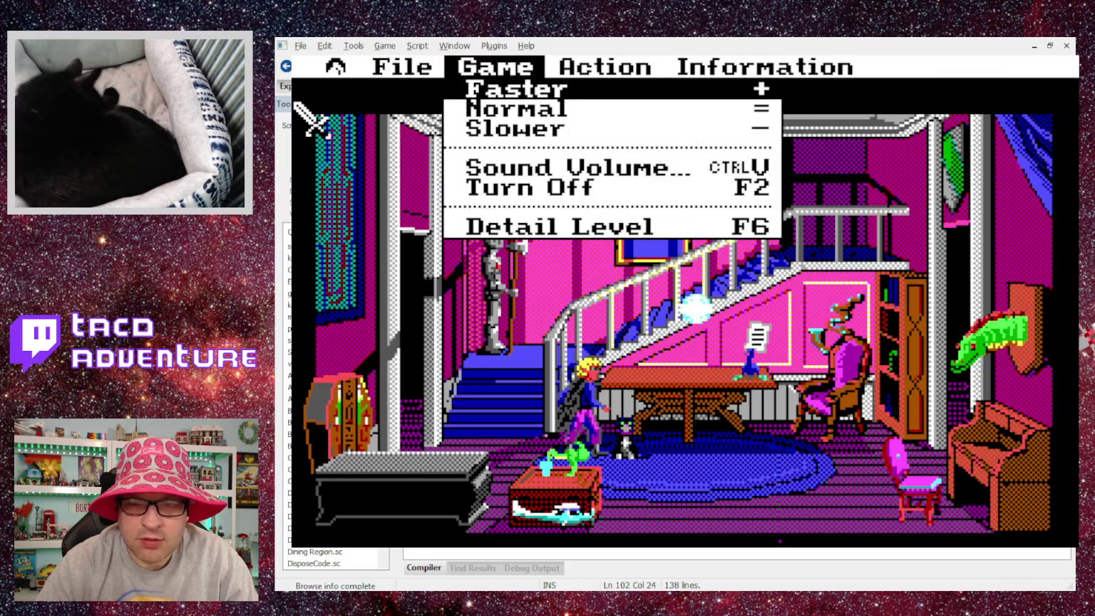
pyautogui.press('Escape')
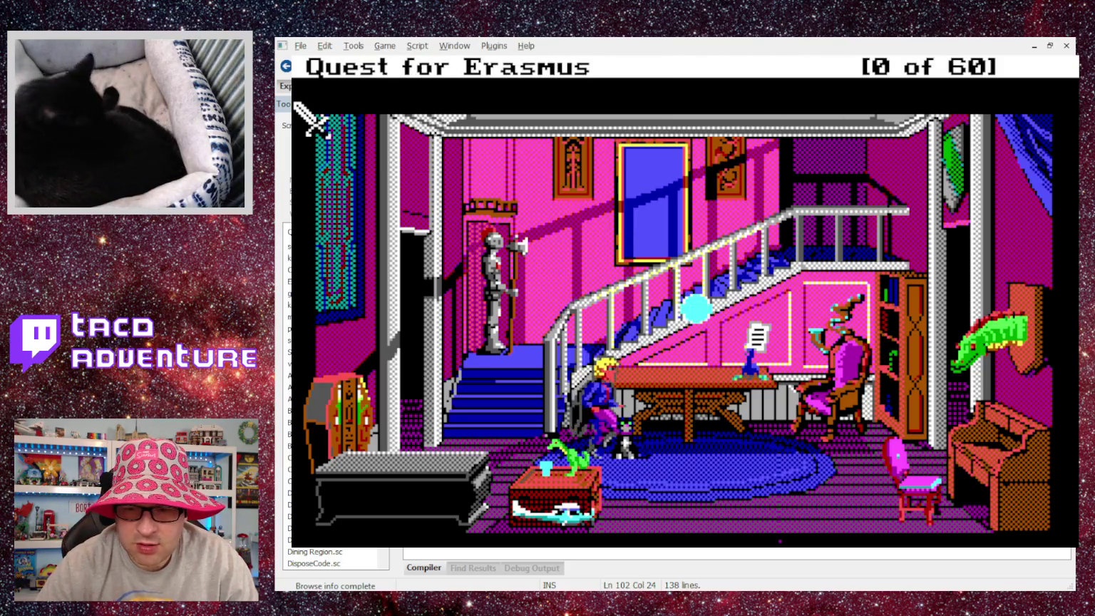
# Walk the character left and right along the table, then close the game.
pyautogui.press('Left')
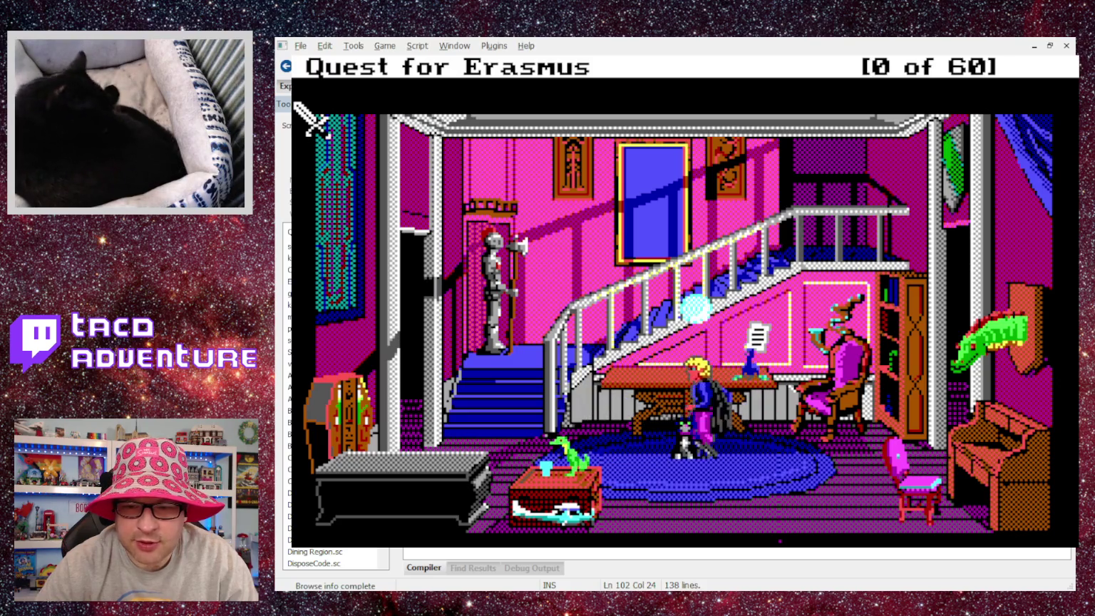
pyautogui.press('Right')
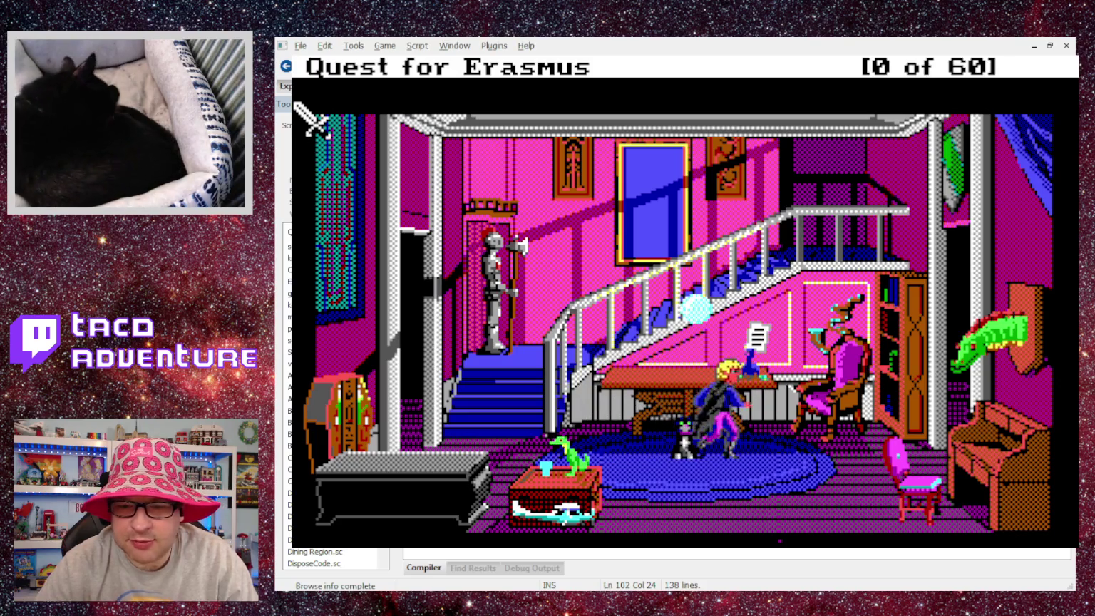
pyautogui.press('Left')
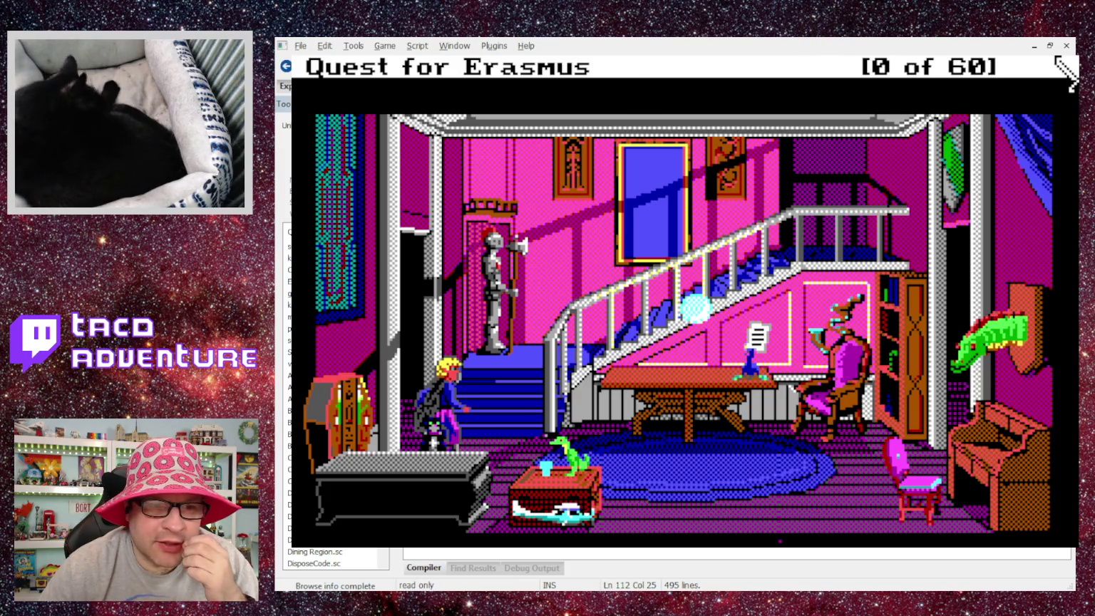
pyautogui.hotkey('alt', 'F4')
pyautogui.scroll(-15, 607, 269)
pyautogui.scroll(7, 606, 262)
pyautogui.scroll(-4, 606, 262)
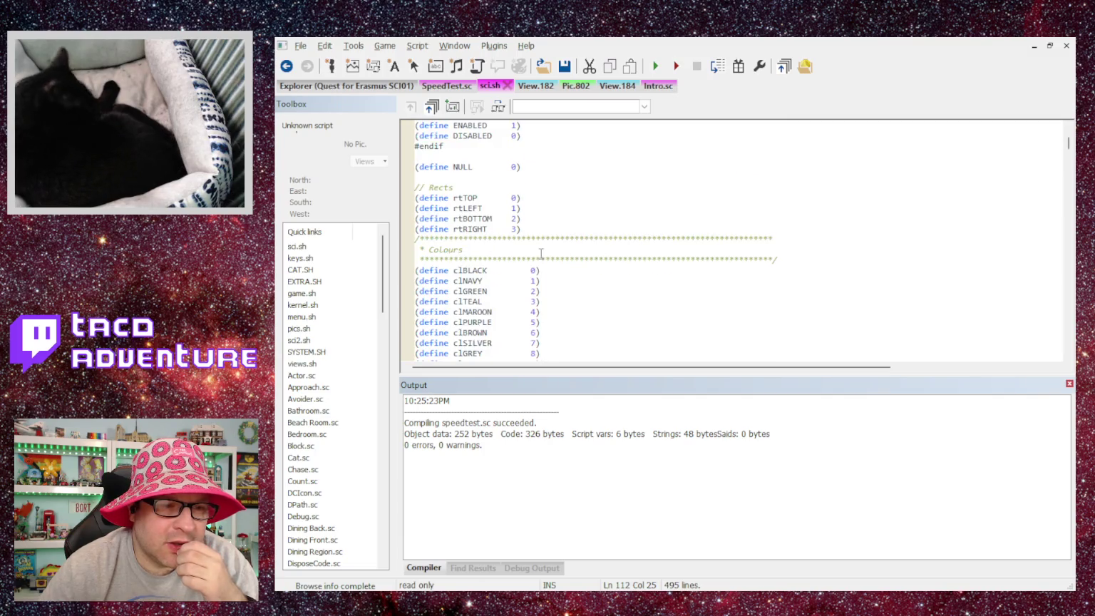
# Open game.sh, then switch to SpeedTest.sc and scroll through its code.
pyautogui.doubleClick(304, 294)
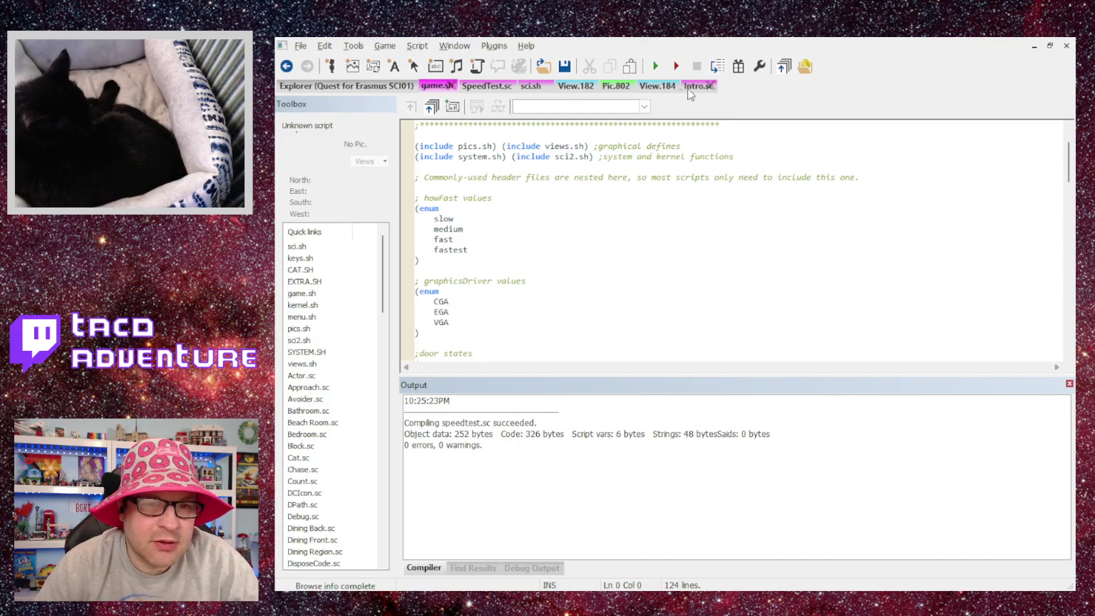
pyautogui.click(549, 90)
pyautogui.scroll(-9, 635, 230)
pyautogui.scroll(-7, 635, 230)
pyautogui.scroll(6, 635, 231)
pyautogui.scroll(-2, 635, 230)
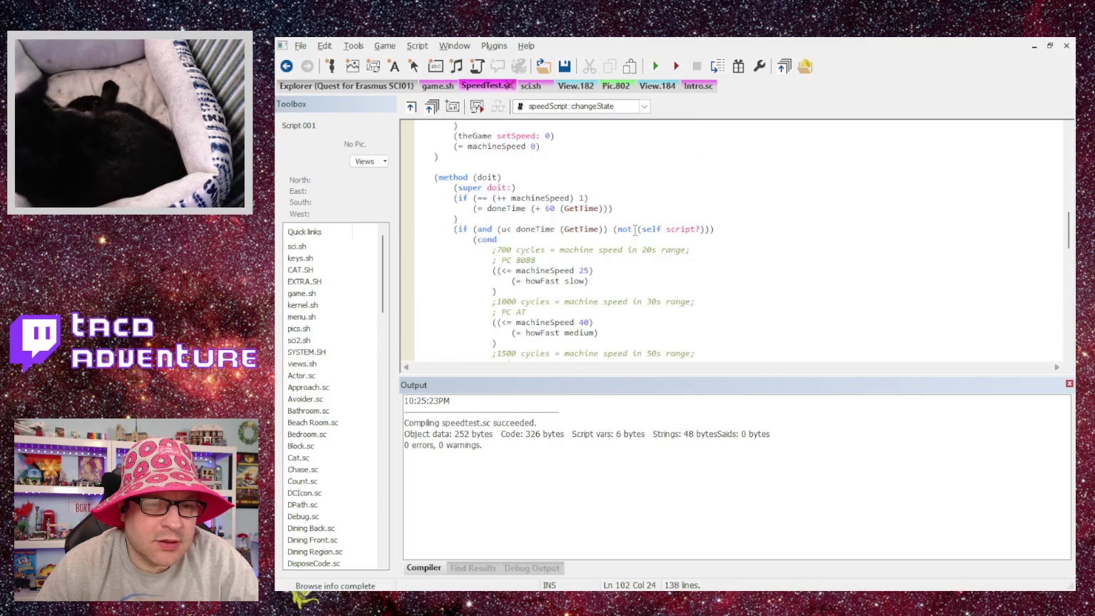
pyautogui.scroll(-1, 635, 230)
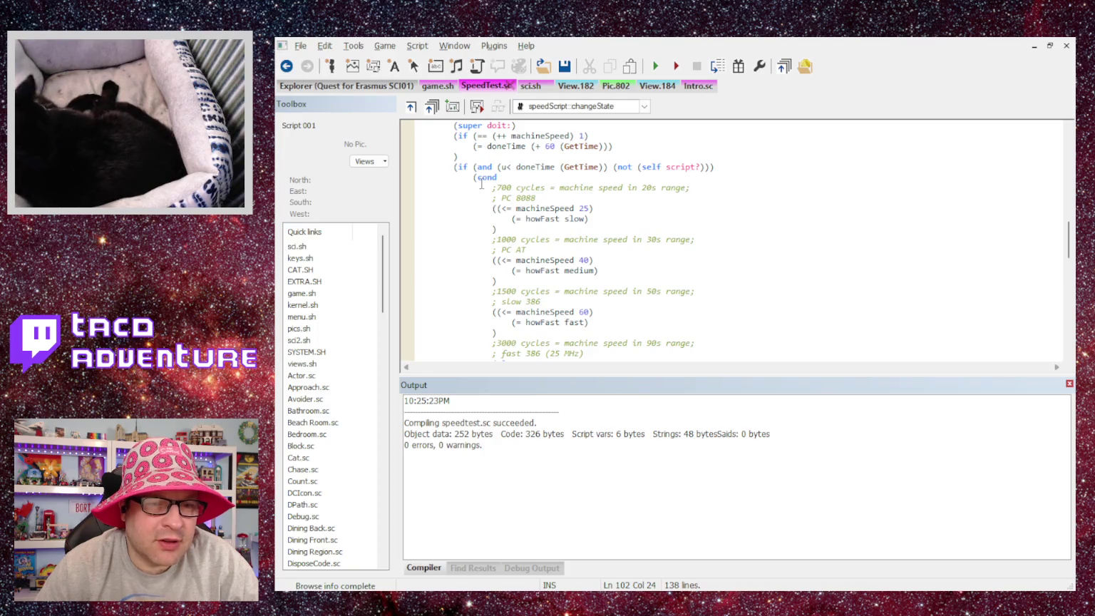
pyautogui.scroll(1, 497, 212)
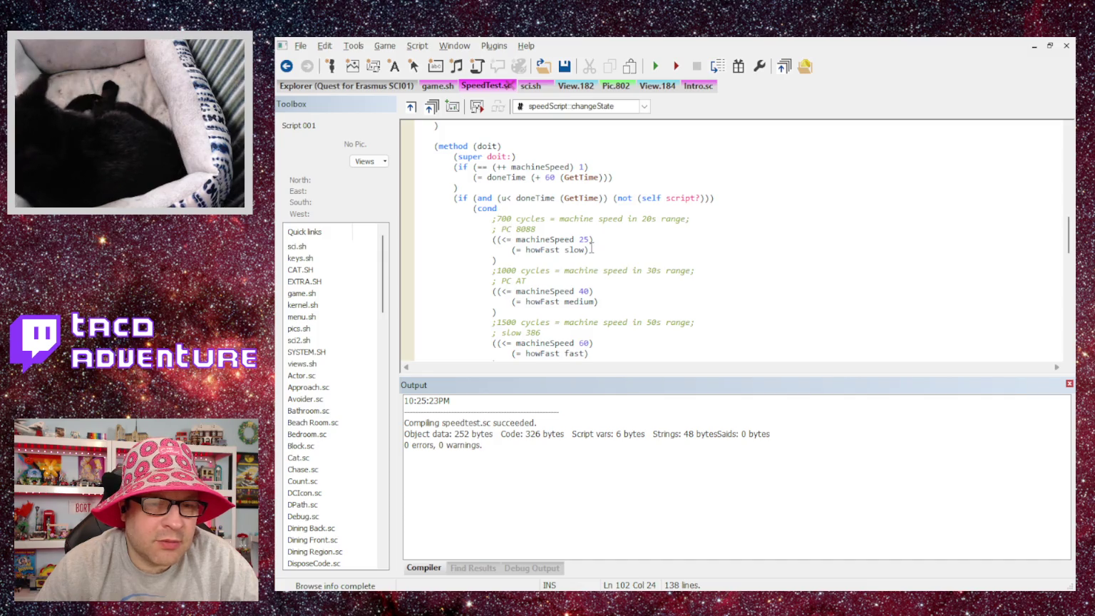
pyautogui.scroll(-5, 591, 248)
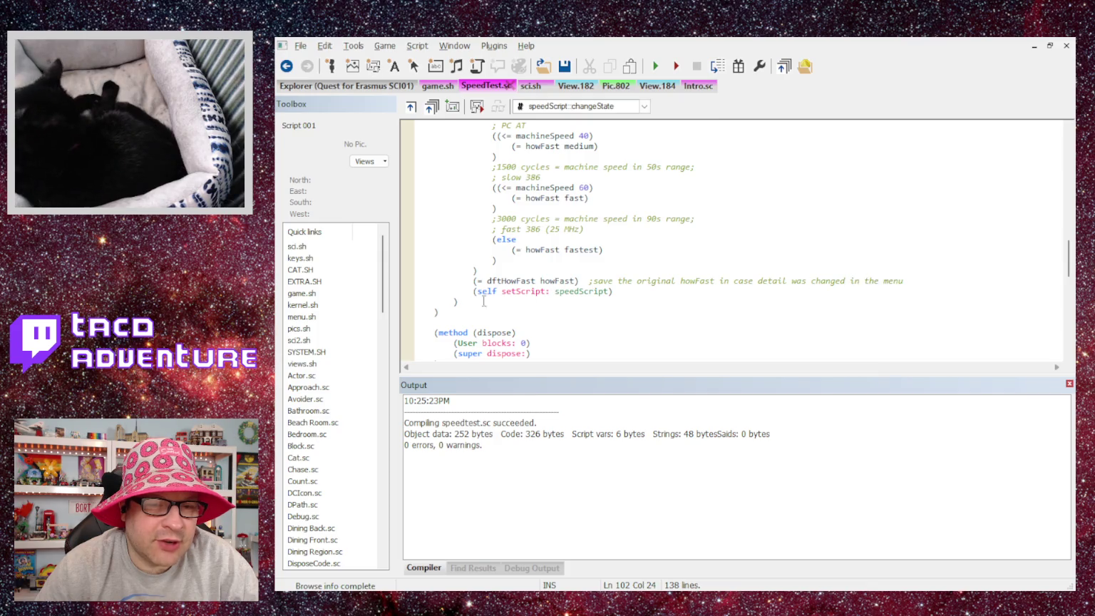
pyautogui.scroll(-2, 579, 300)
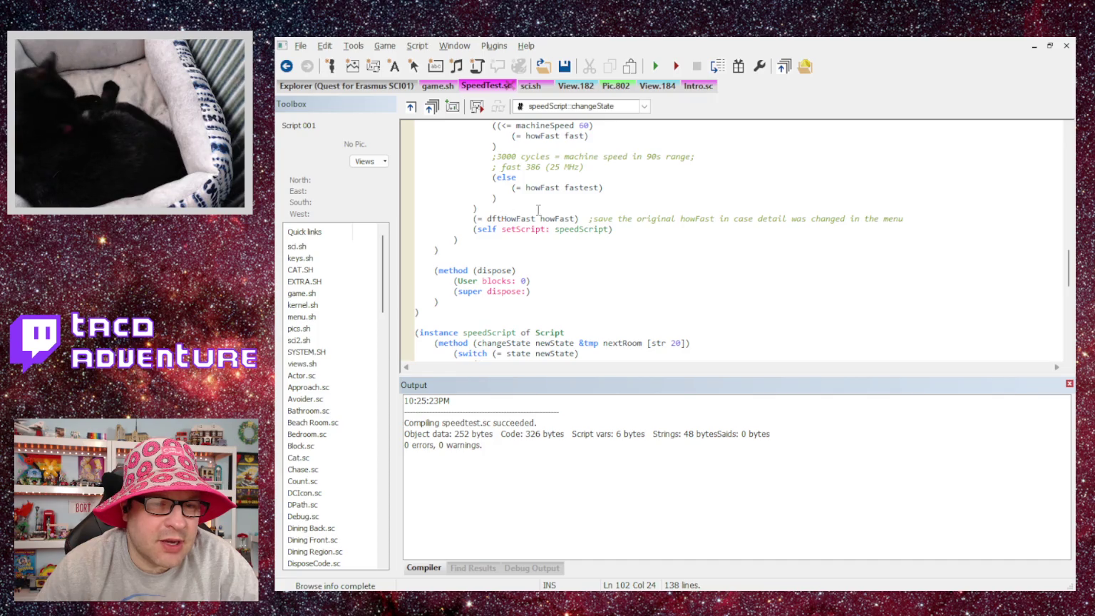
pyautogui.scroll(-4, 530, 214)
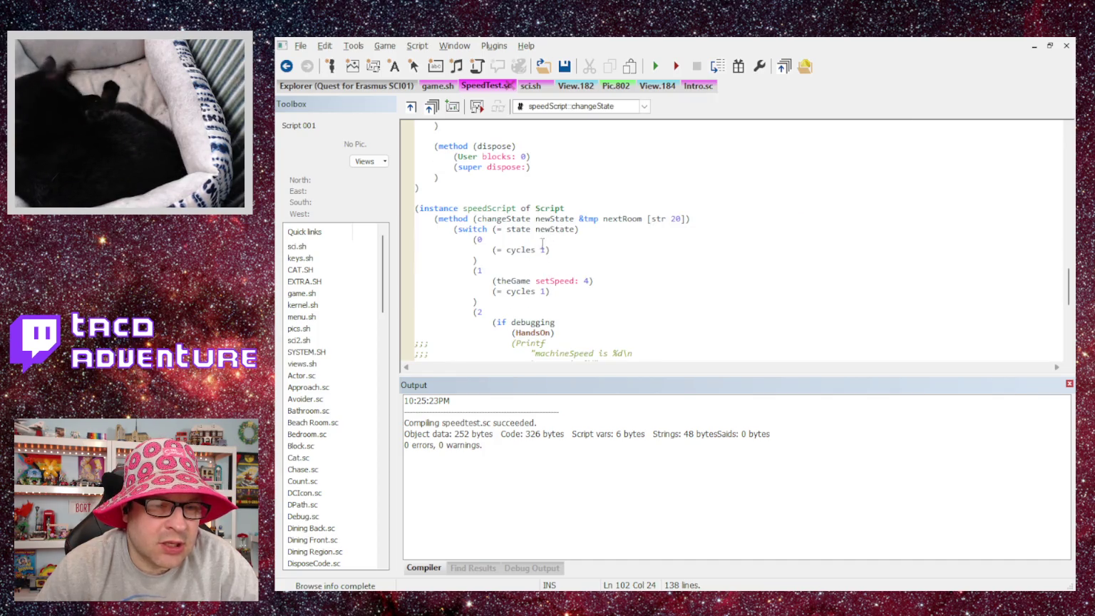
pyautogui.scroll(-1, 503, 253)
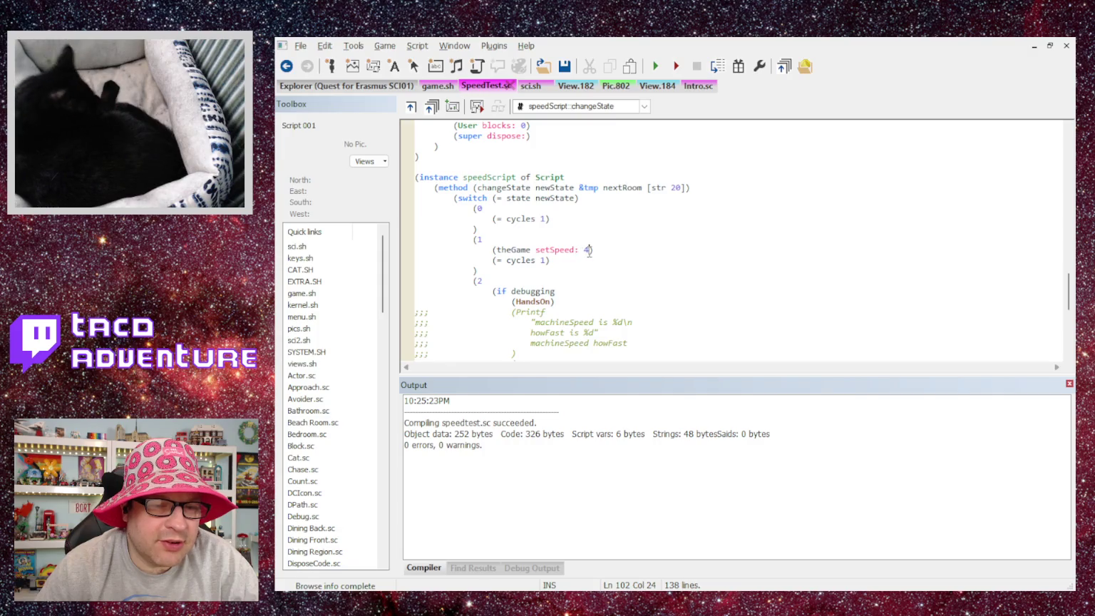
pyautogui.scroll(-1, 701, 287)
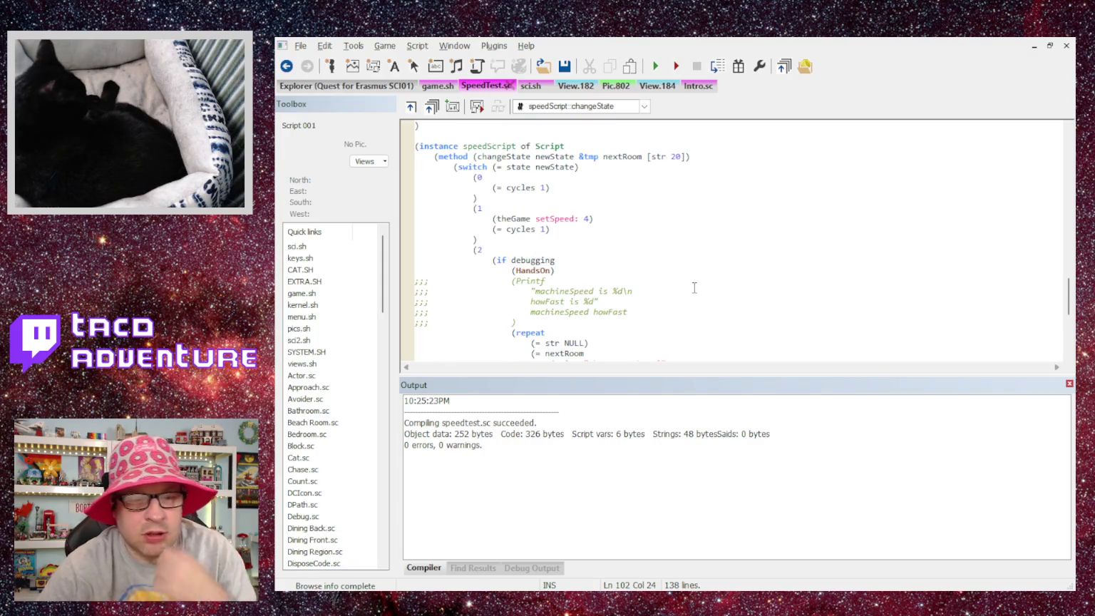
pyautogui.scroll(-2, 688, 281)
pyautogui.scroll(3, 685, 278)
pyautogui.scroll(-7, 685, 278)
pyautogui.scroll(12, 663, 268)
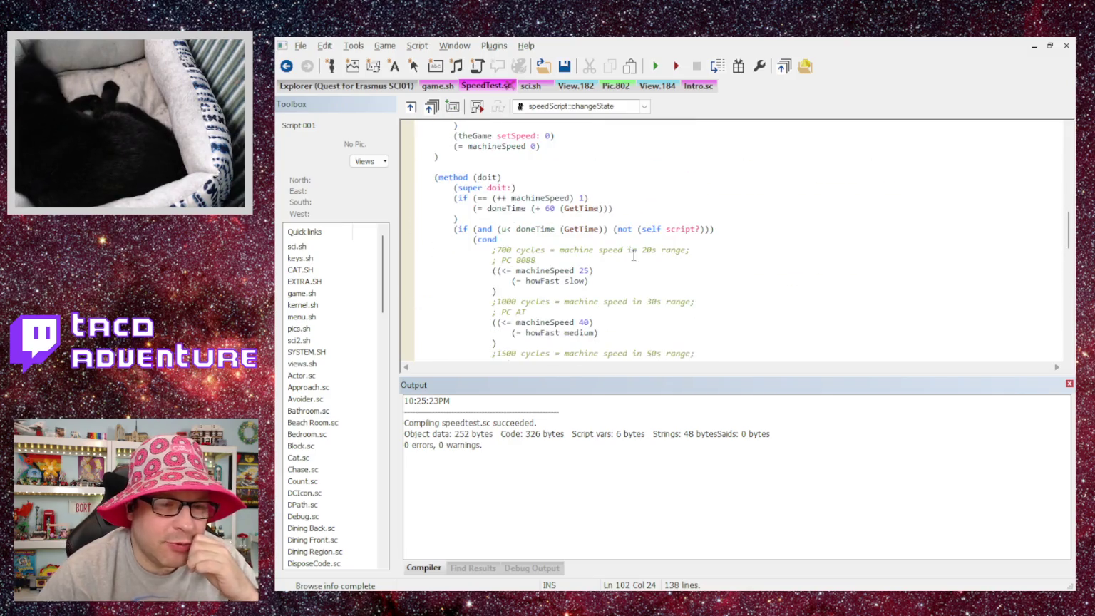
# Select howFast in the doit method and step through its occurrences with F3.
pyautogui.doubleClick(542, 281)
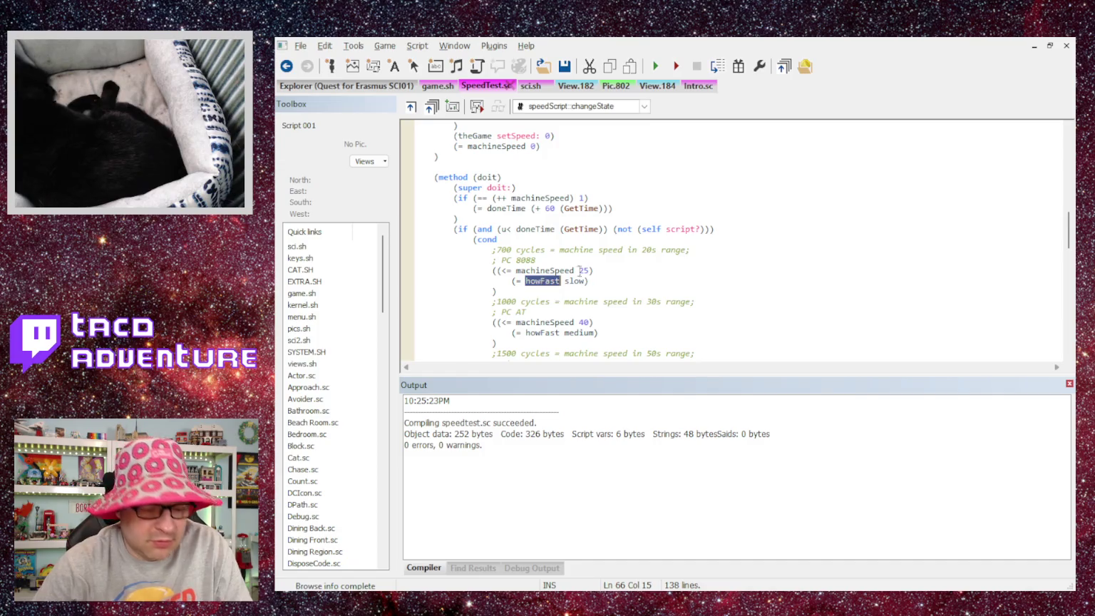
pyautogui.press('F3')
pyautogui.press('F3')
pyautogui.press('F3')
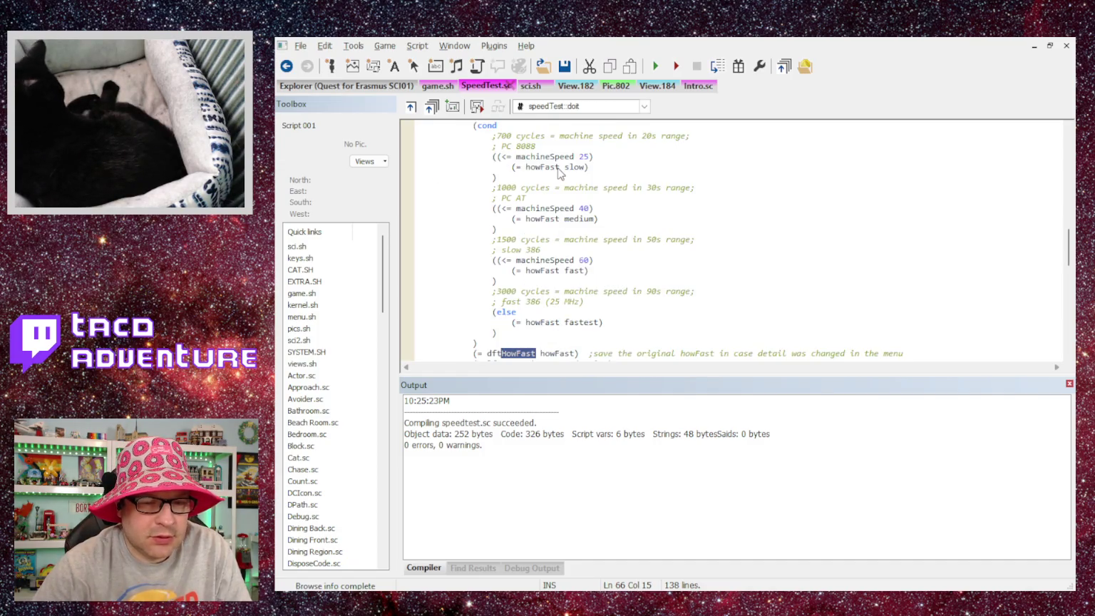
pyautogui.press('F3')
pyautogui.press('F3')
pyautogui.press('F3')
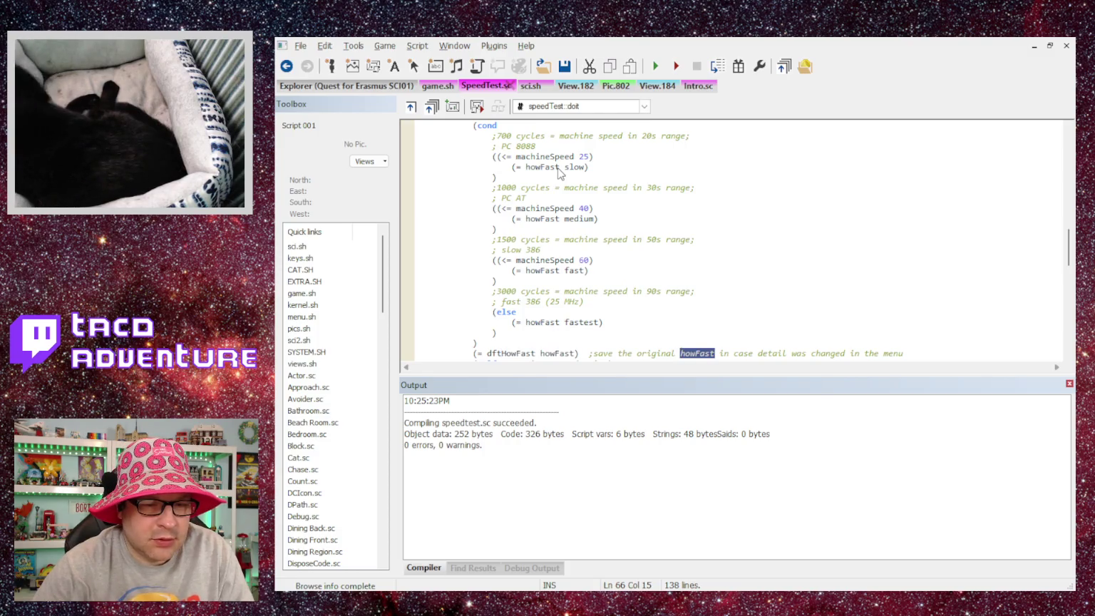
pyautogui.press('F3')
pyautogui.press('F3')
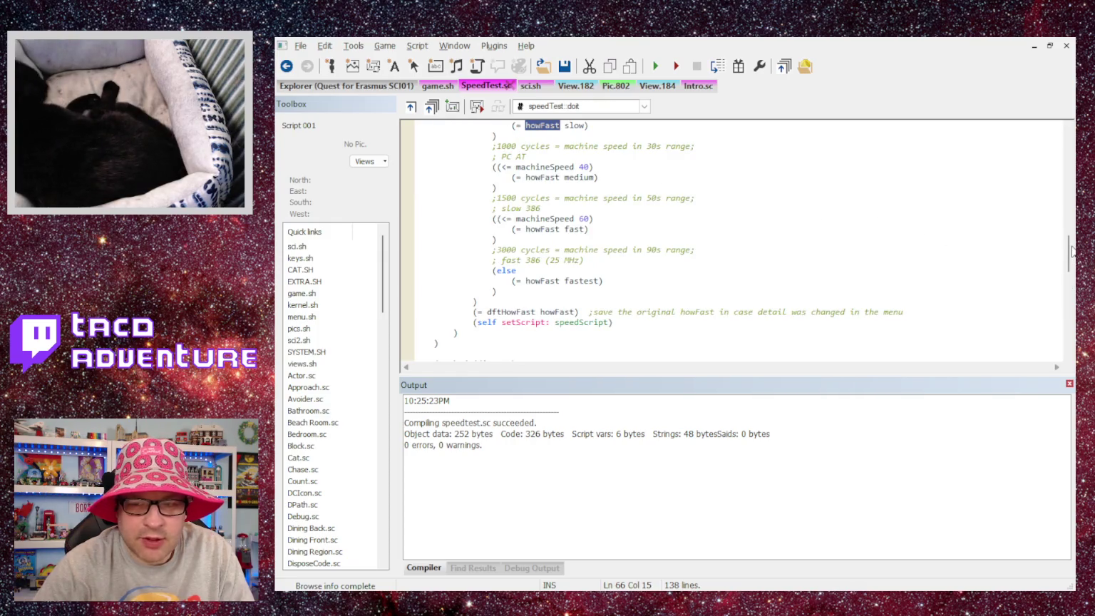
pyautogui.scroll(-10, 934, 243)
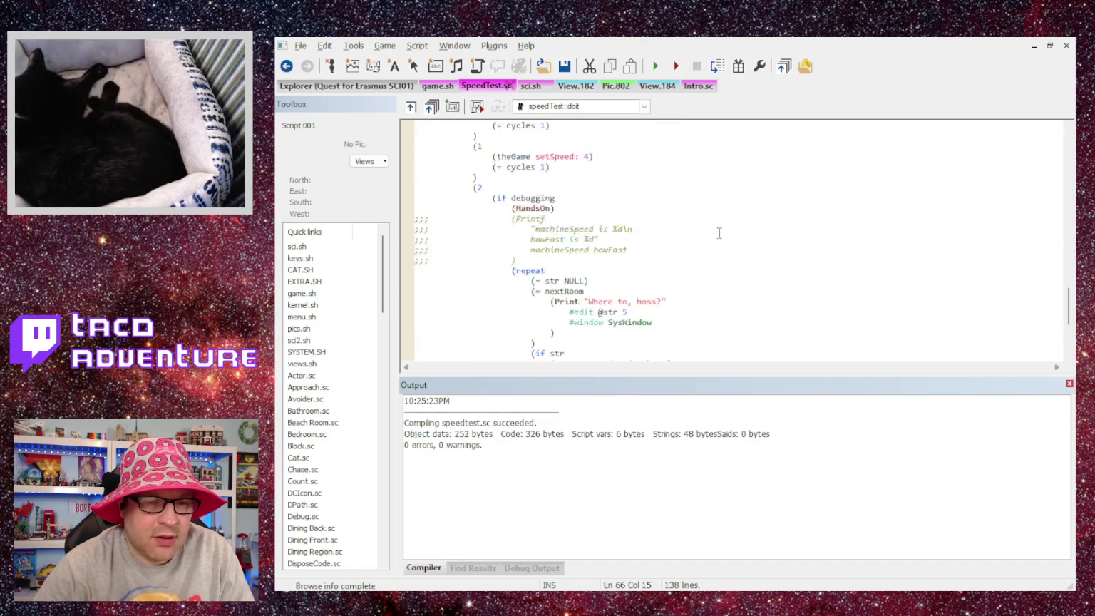
pyautogui.scroll(-6, 537, 258)
pyautogui.scroll(2, 537, 258)
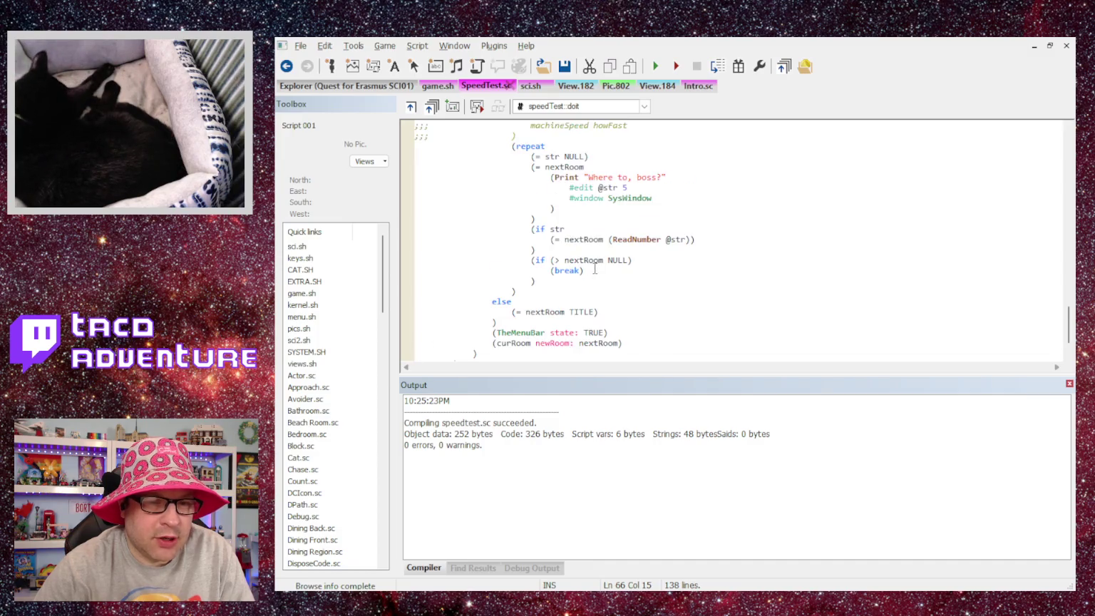
pyautogui.scroll(8, 595, 269)
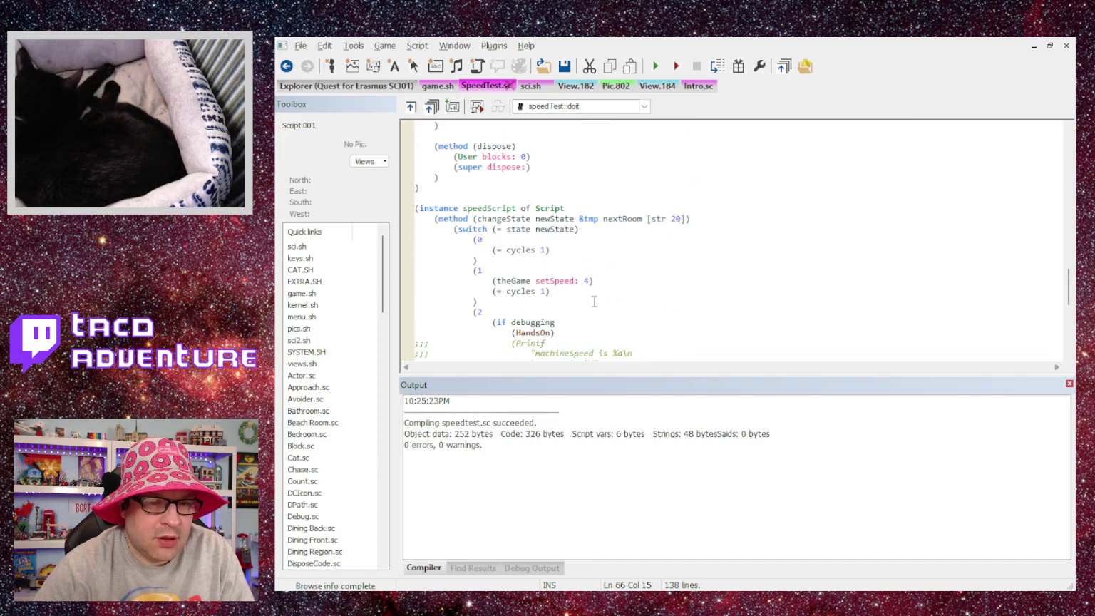
# Change speedScript's setSpeed: value from 4 to 2, then save and recompile SpeedTest.sc.
pyautogui.doubleClick(588, 281)
pyautogui.write('2')
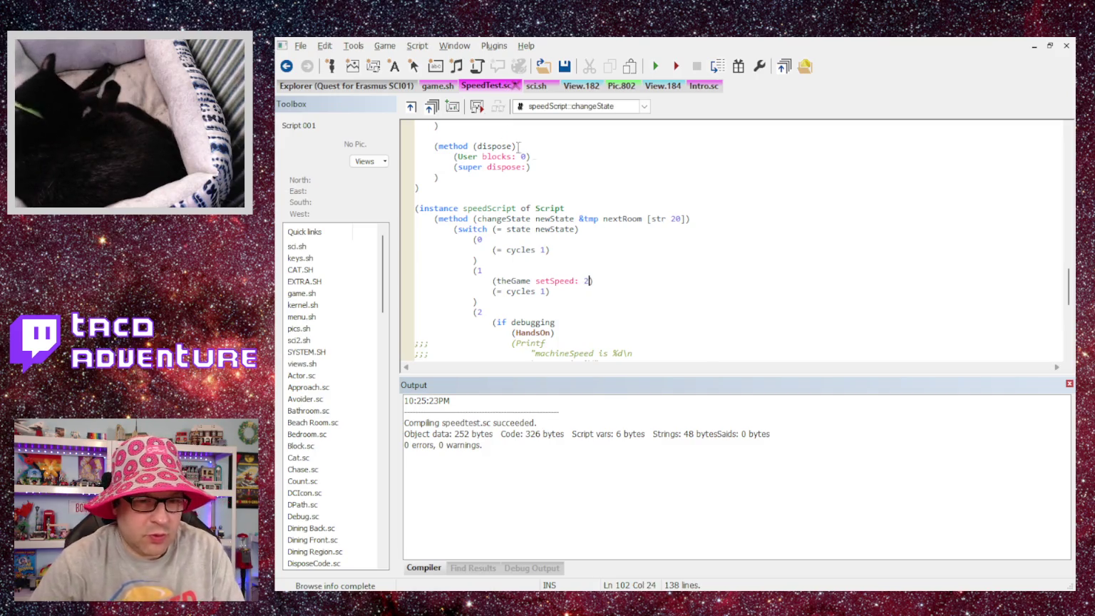
pyautogui.hotkey('ctrl', 's')
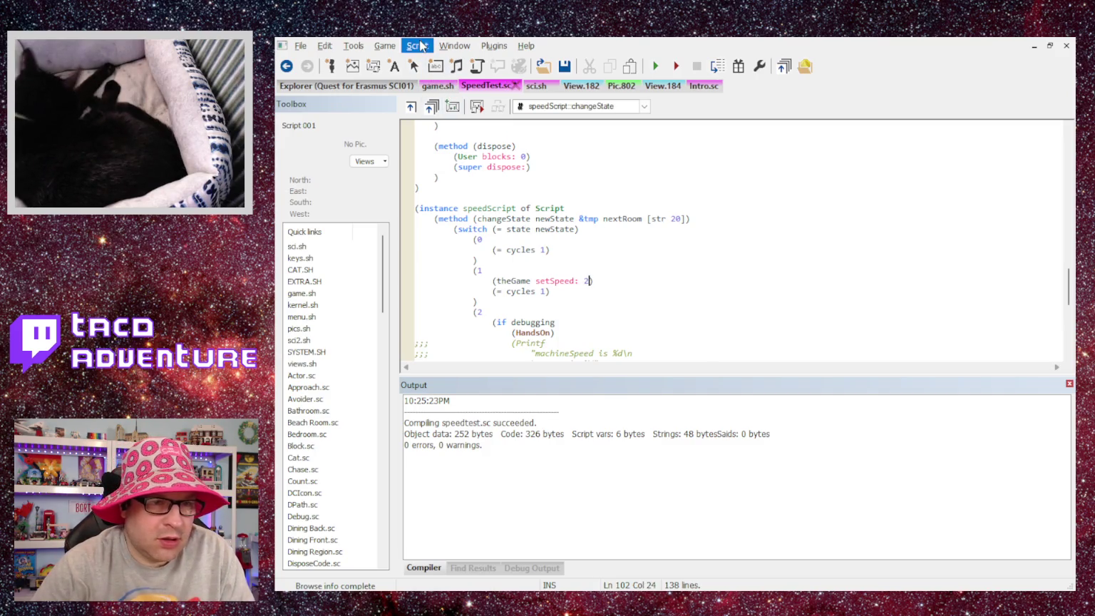
pyautogui.hotkey('ctrl', 'shift', 'b')
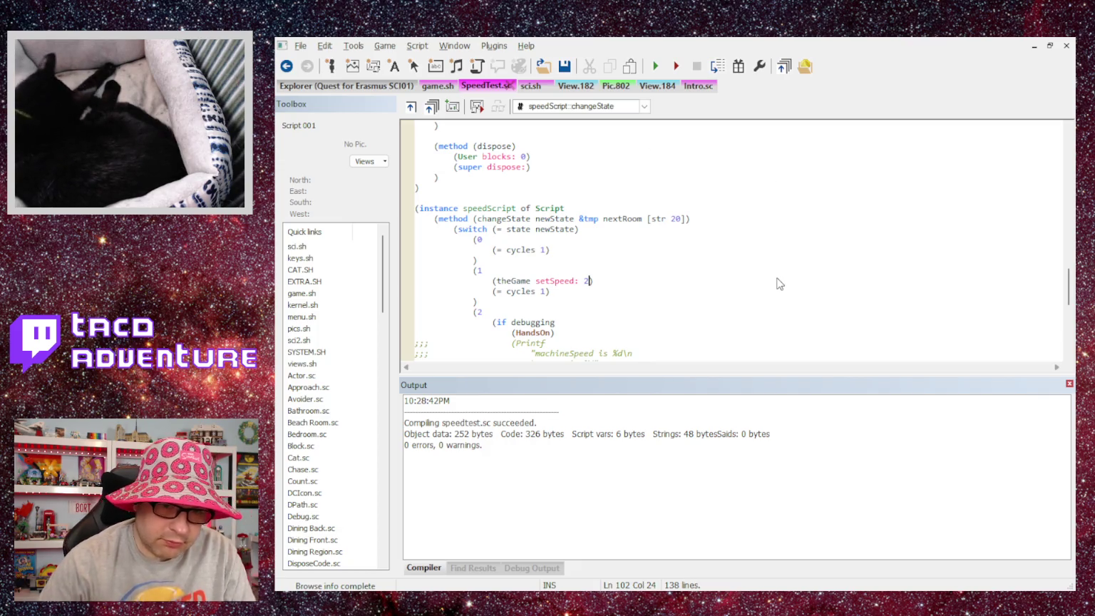
# Search all project files for setSpeed: and open the TitleScreen.sc match.
pyautogui.hotkey('ctrl', 'shift', 'f')
pyautogui.press('Return')
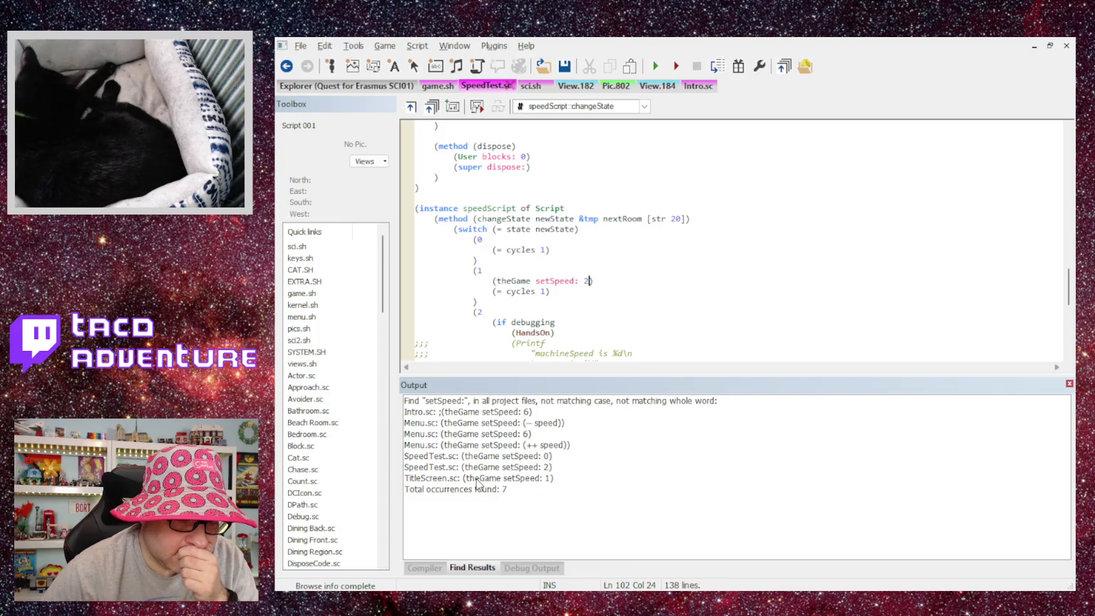
pyautogui.doubleClick(478, 477)
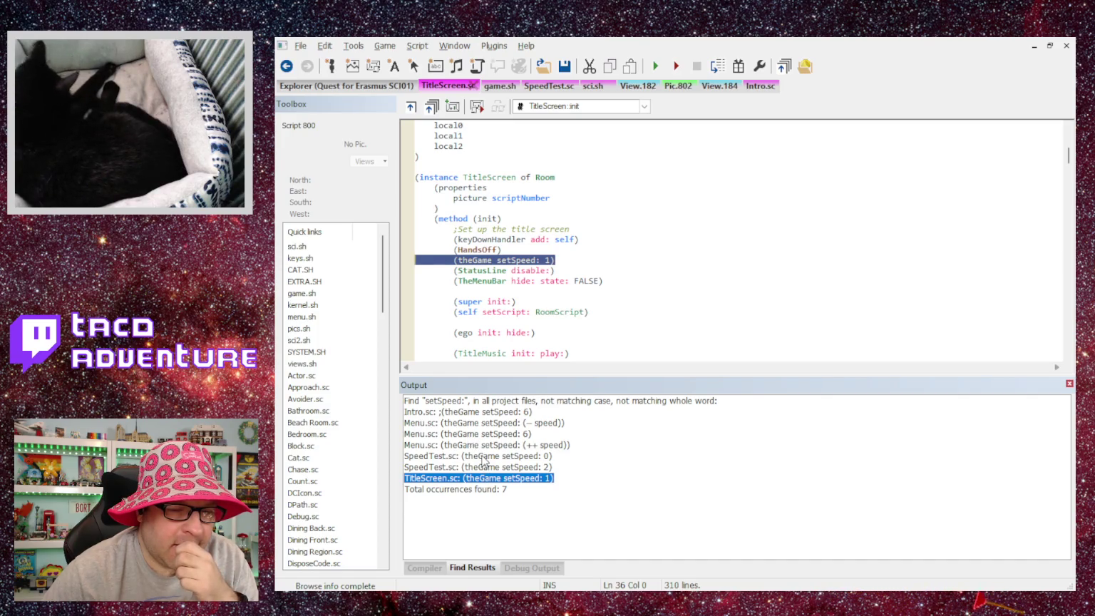
# Open the Menu.sc setSpeed match that decreases the game speed.
pyautogui.scroll(-3, 548, 311)
pyautogui.scroll(5, 548, 312)
pyautogui.scroll(-3, 547, 312)
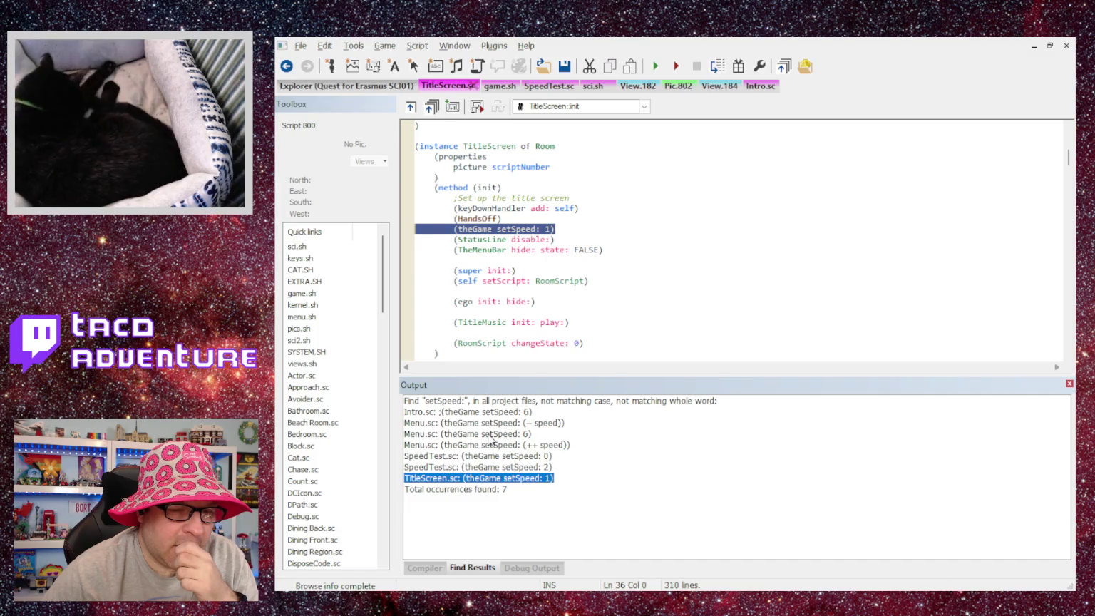
pyautogui.doubleClick(488, 423)
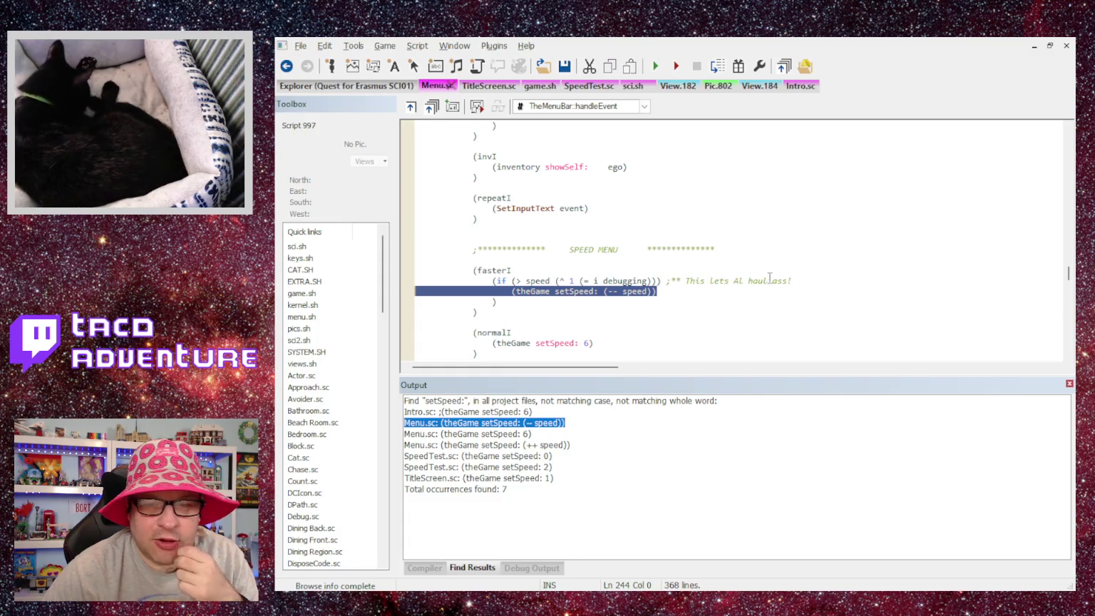
# Check Menu.sc's speed-increase line, then open TitleScreen.sc at its setSpeed 1 call.
pyautogui.scroll(-4, 738, 278)
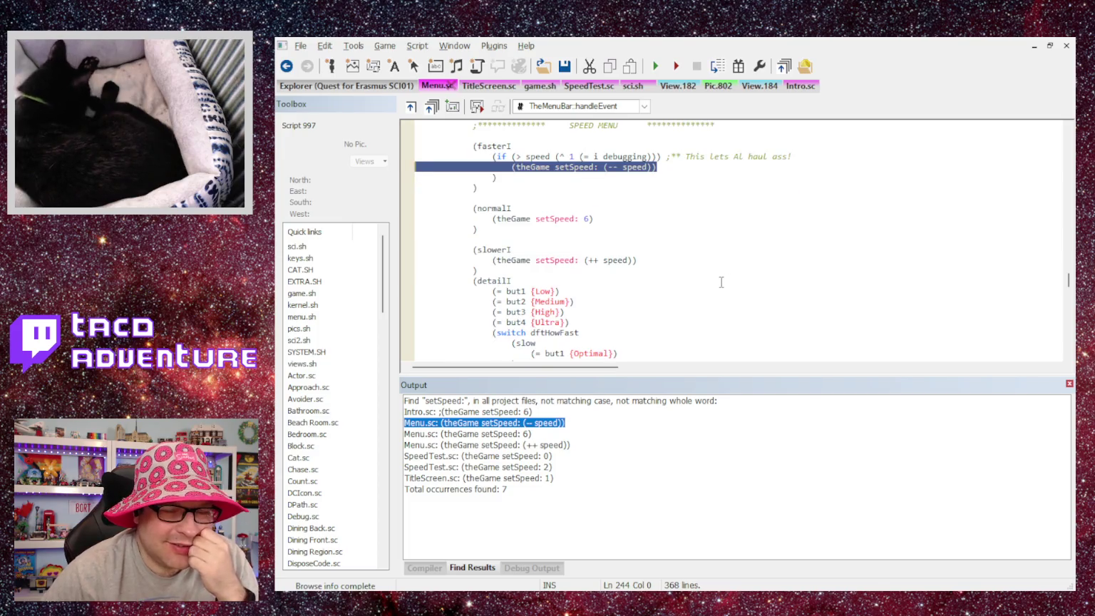
pyautogui.scroll(-1, 721, 282)
pyautogui.scroll(-1, 719, 283)
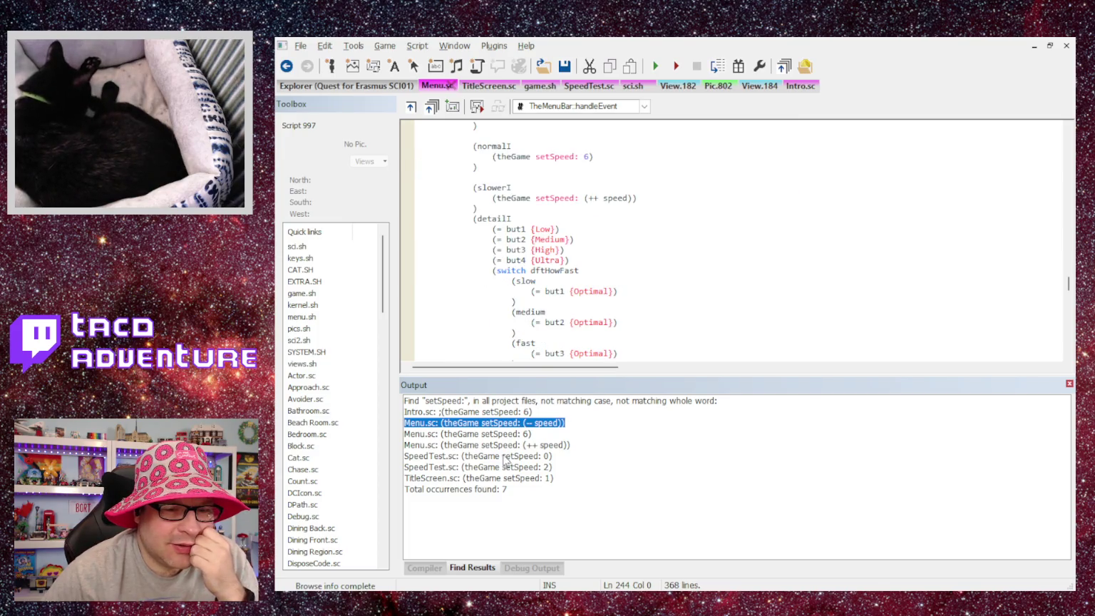
pyautogui.doubleClick(486, 447)
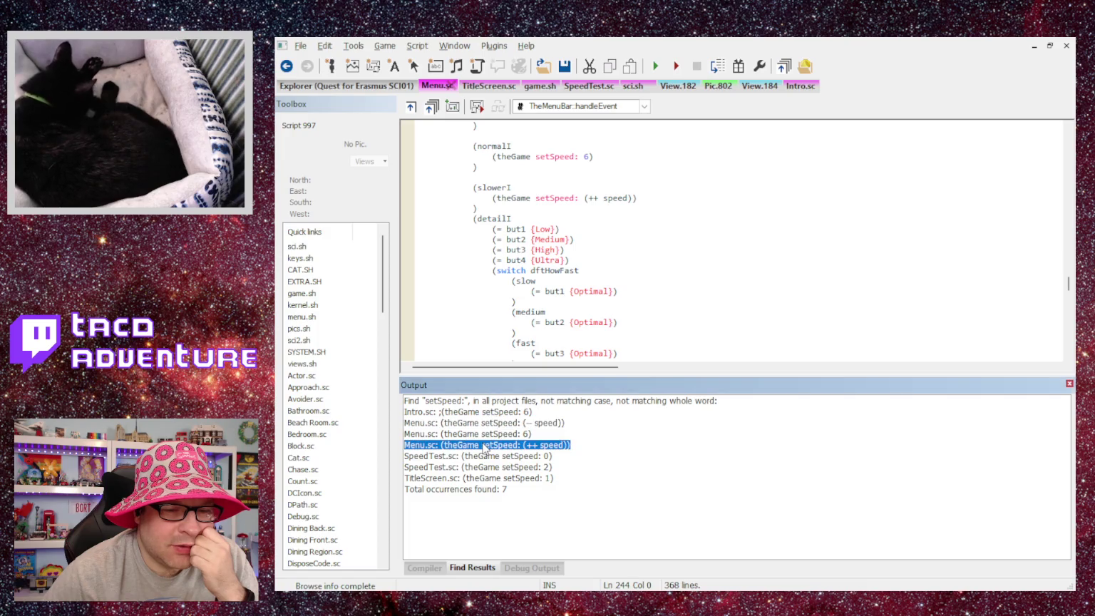
pyautogui.scroll(1, 613, 264)
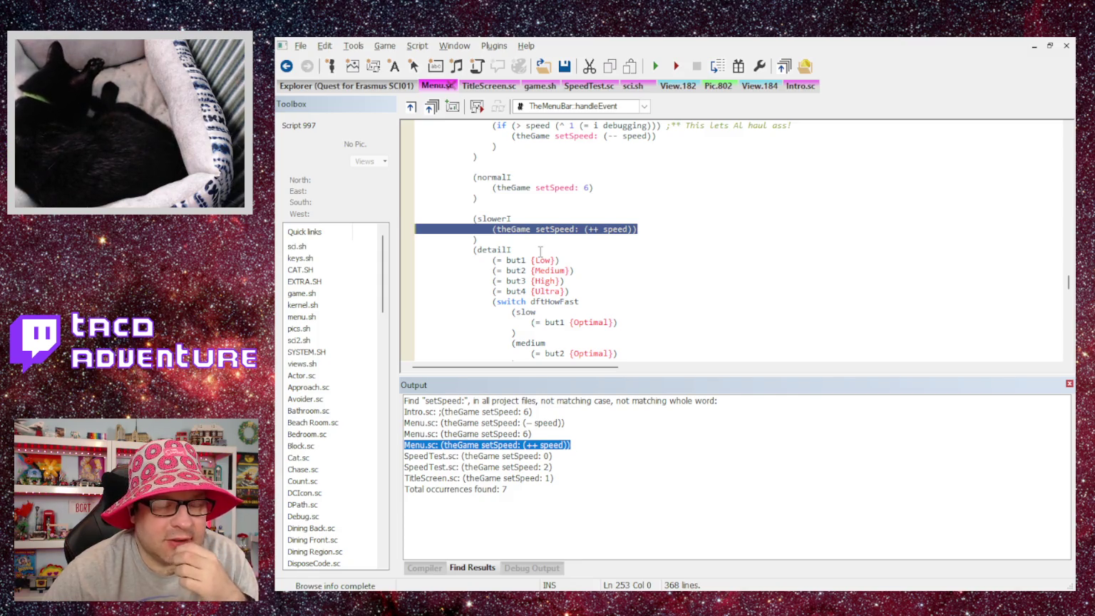
pyautogui.doubleClick(479, 479)
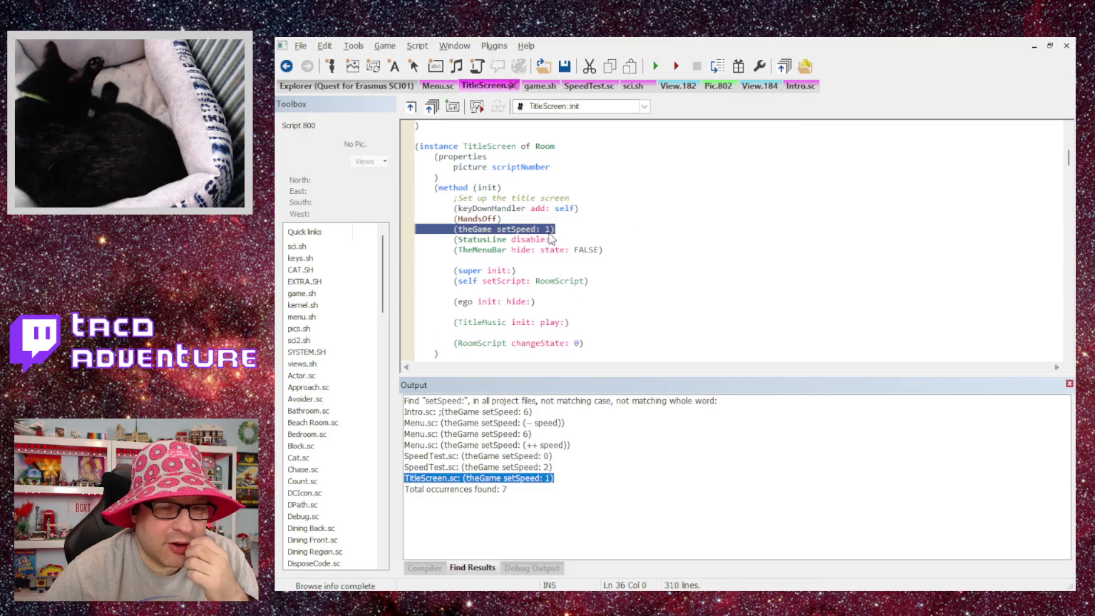
# Change TitleScreen.sc's setSpeed value from 1 to 8.
pyautogui.click(553, 229)
pyautogui.press('BackSpace')
pyautogui.write('8')
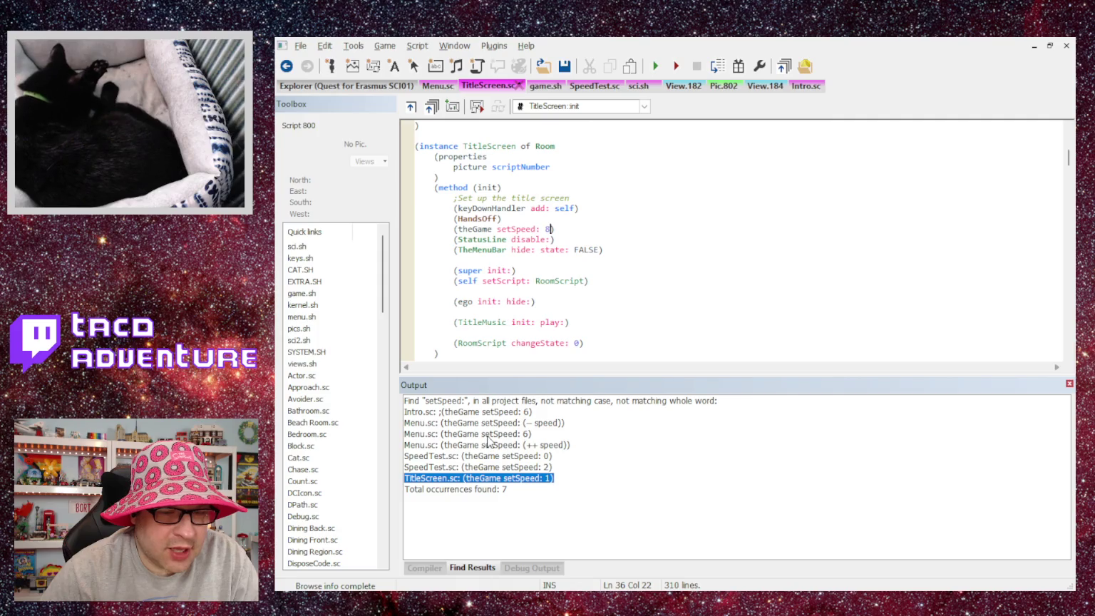
# Open SpeedTest.sc's setSpeed line and replace the speed 2 with 8.
pyautogui.doubleClick(488, 435)
pyautogui.doubleClick(492, 467)
pyautogui.doubleClick(493, 467)
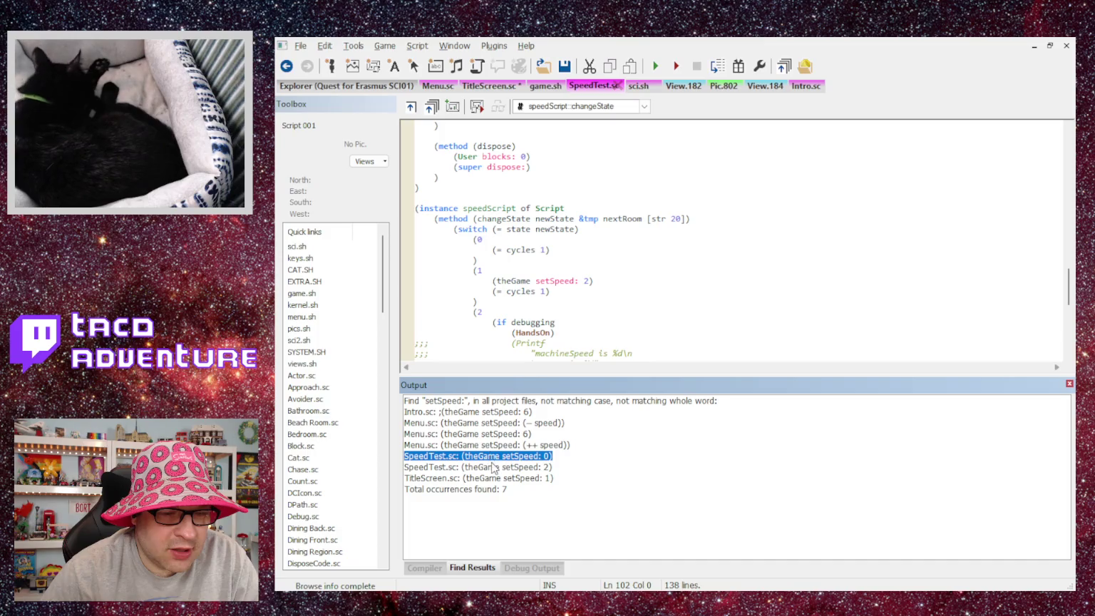
pyautogui.doubleClick(587, 282)
pyautogui.write('8')
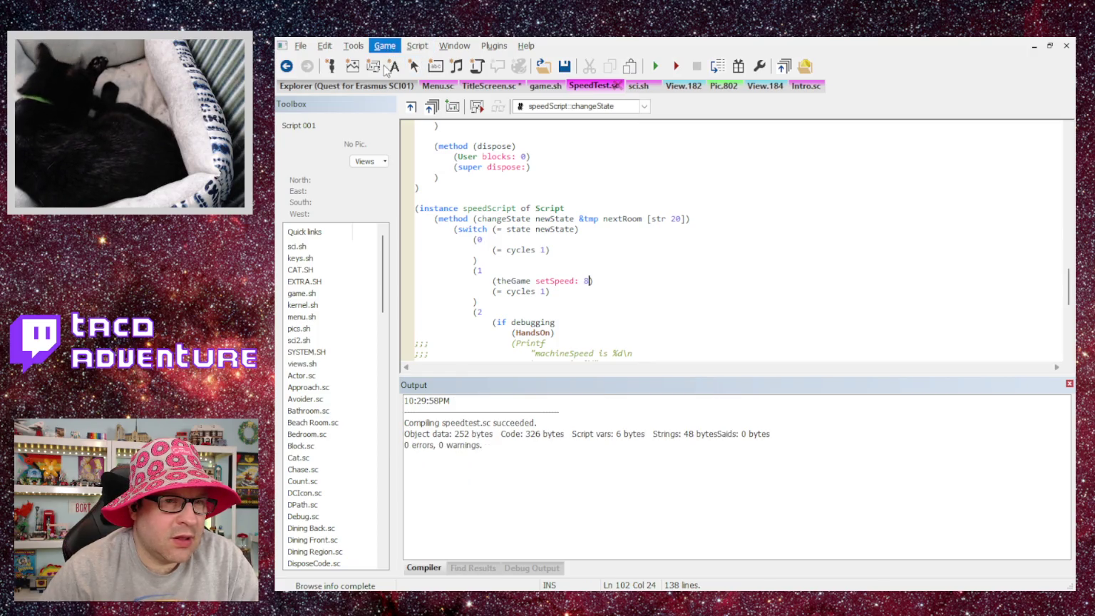
# Launch the game at speed 8, start the quest, skip the intro, walk right, then quit.
pyautogui.press('F5')
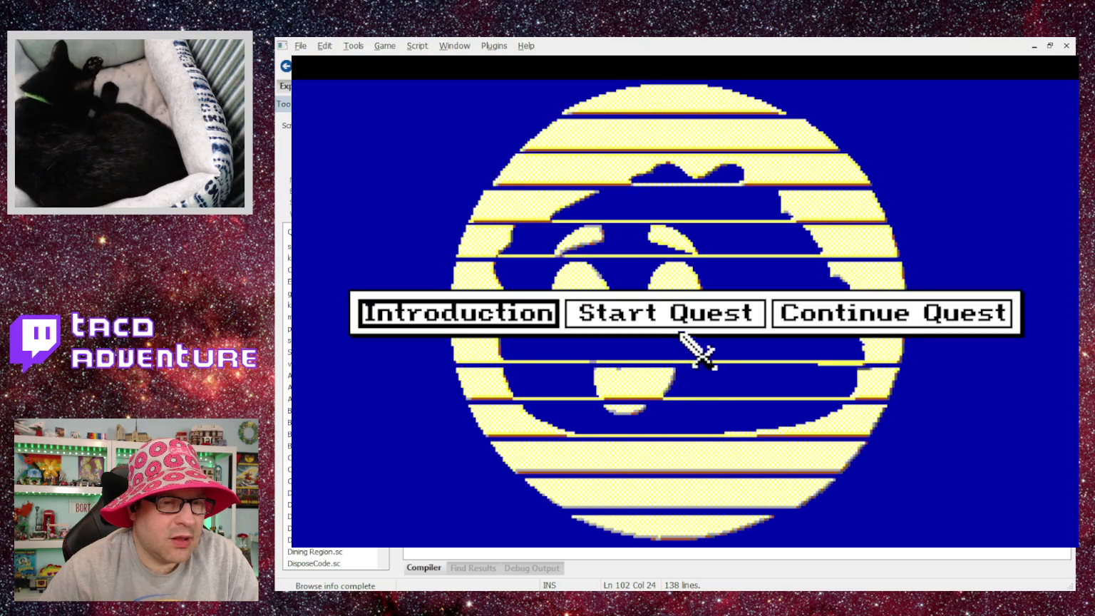
pyautogui.click(686, 334)
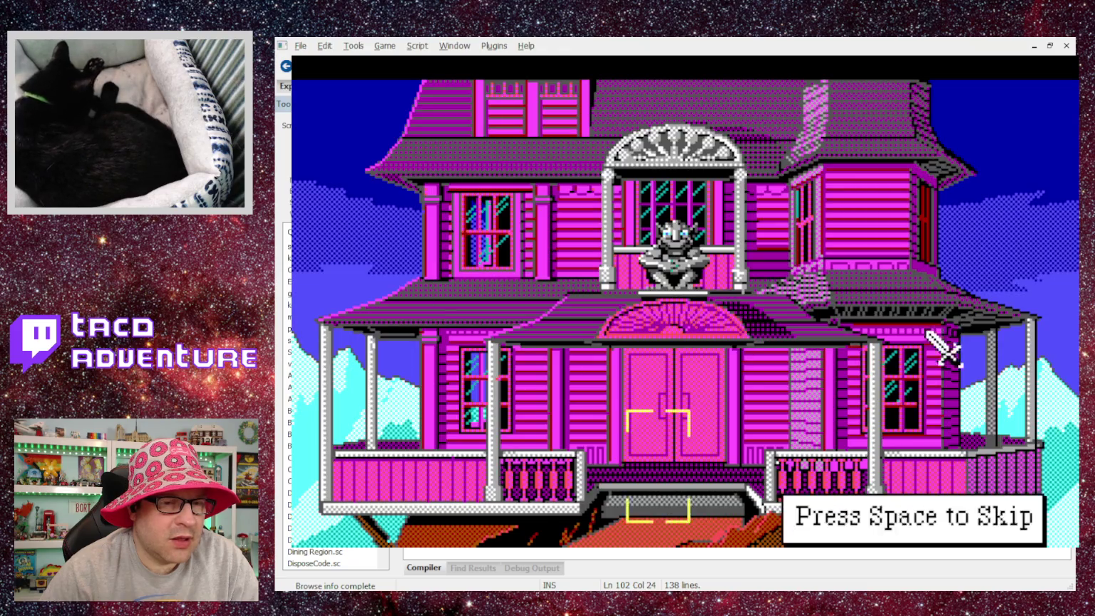
pyautogui.press('space')
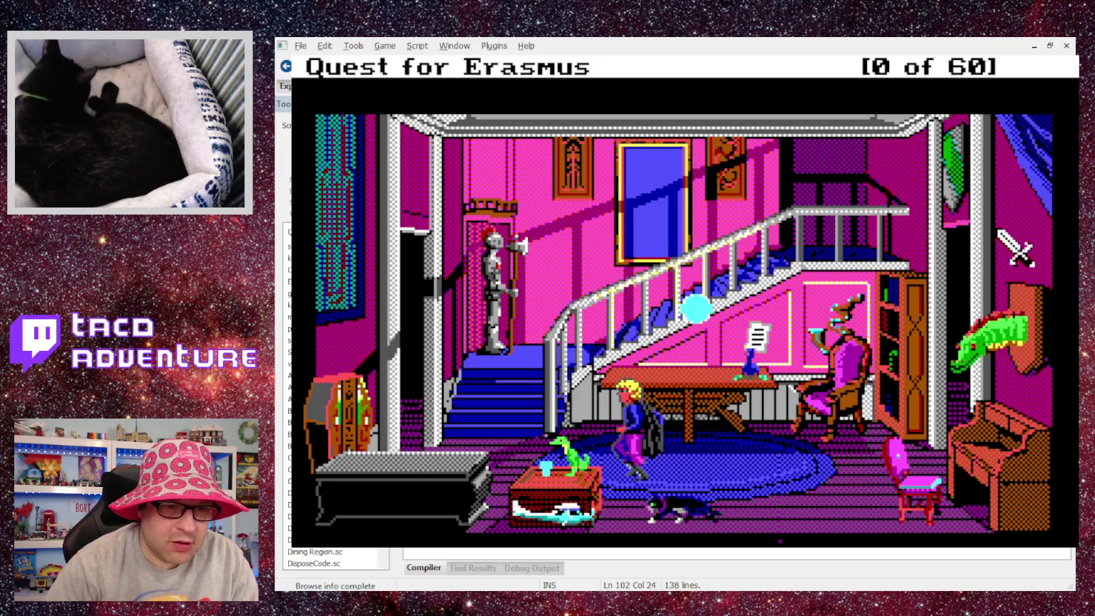
pyautogui.press('Right')
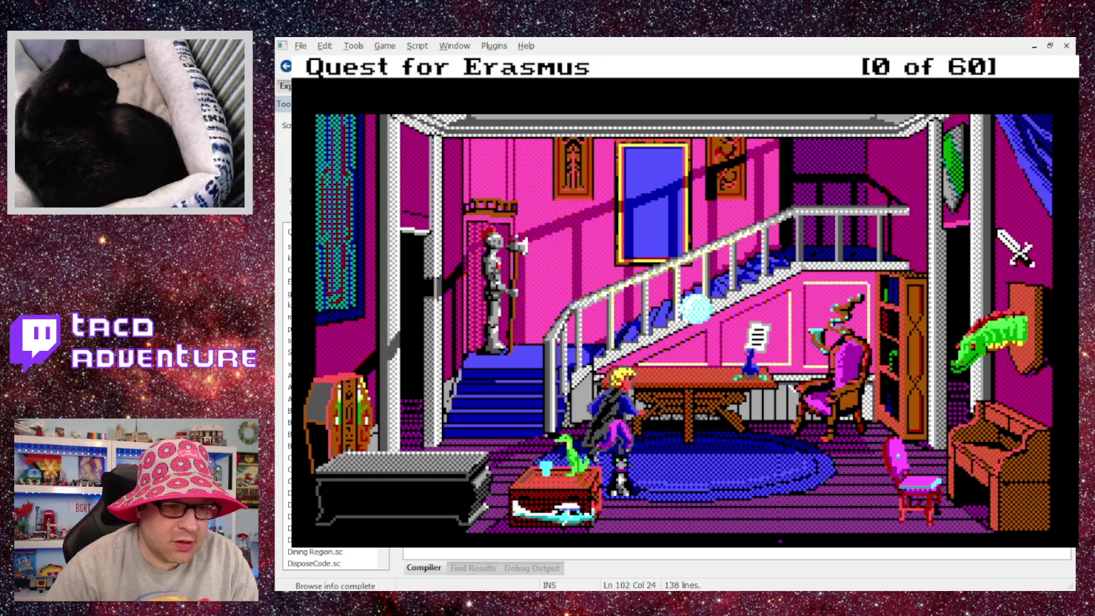
pyautogui.press('Escape')
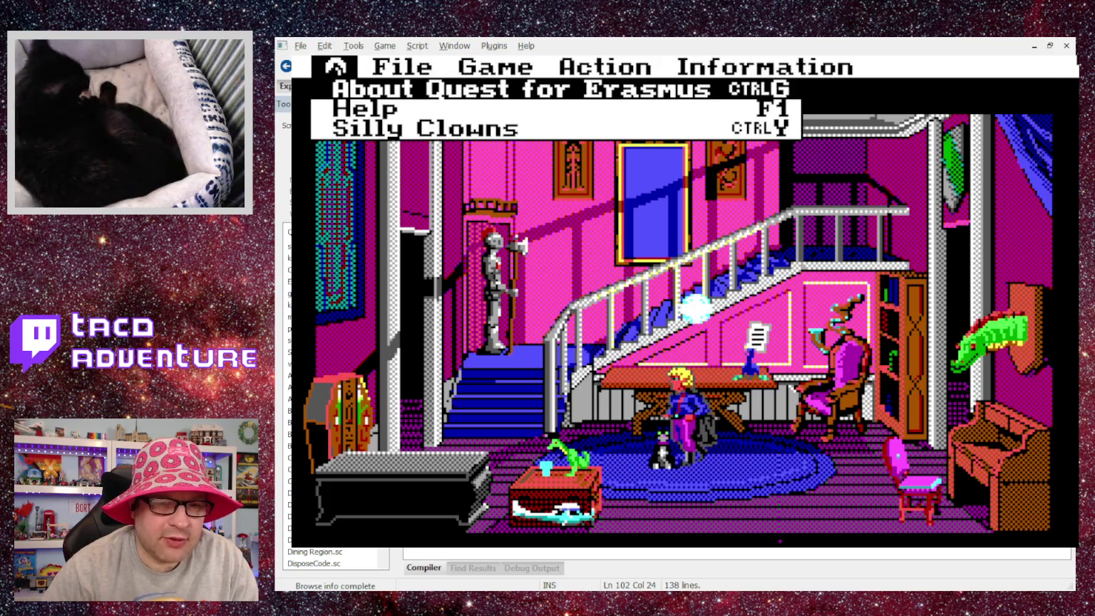
pyautogui.hotkey('ctrl', 'q')
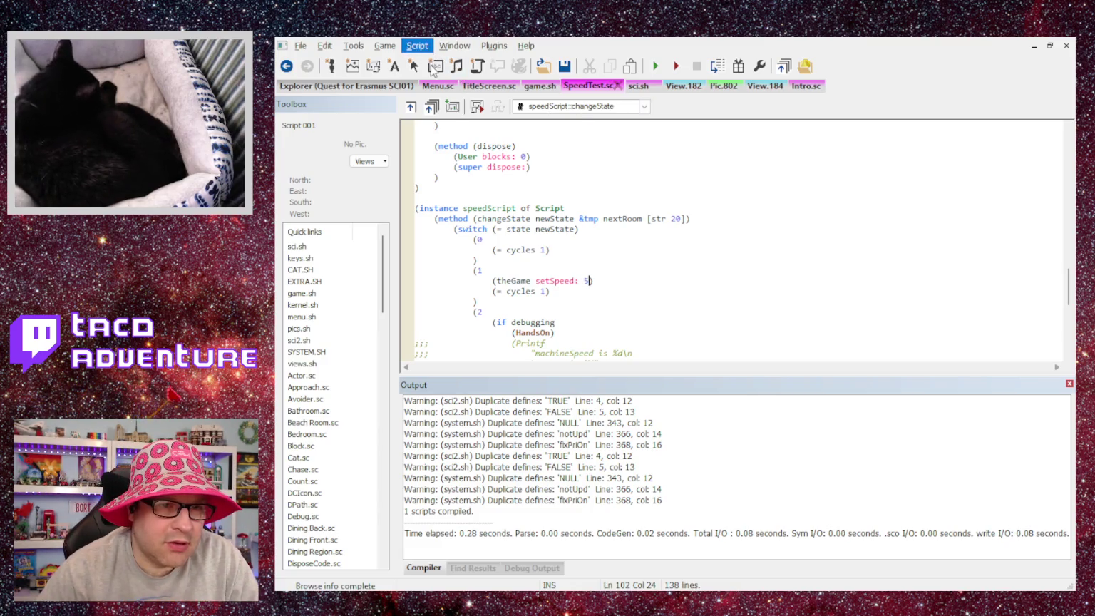
# Compile SpeedTest.sc at speed 5, test the quest start and gargoyle cutscene, then close and recompile.
pyautogui.hotkey('ctrl', 'F7')
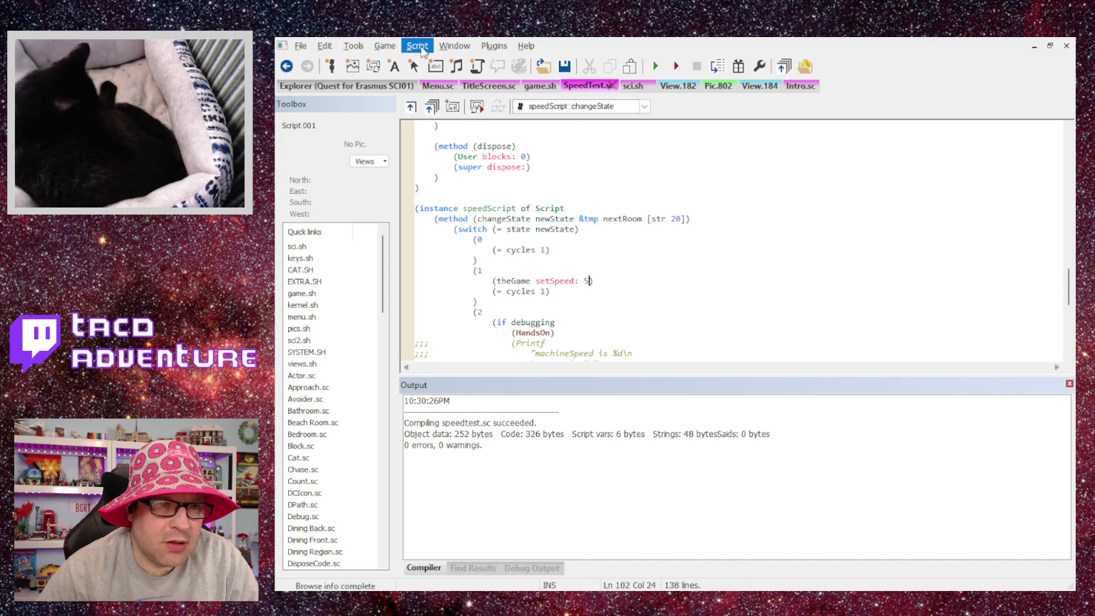
pyautogui.hotkey('ctrl', 'F7')
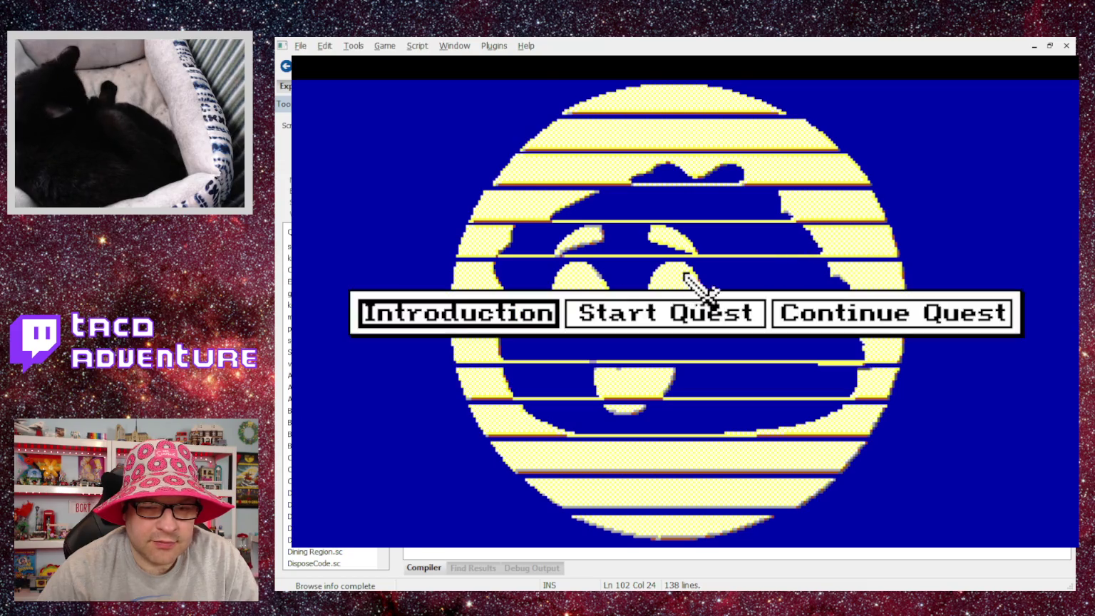
pyautogui.click(649, 307)
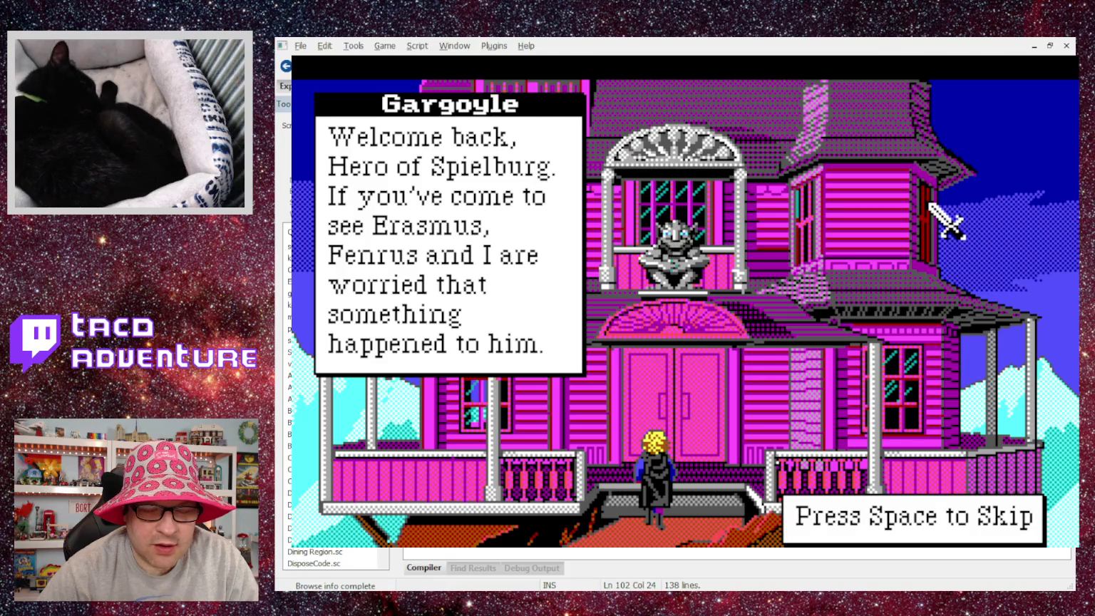
pyautogui.press('space')
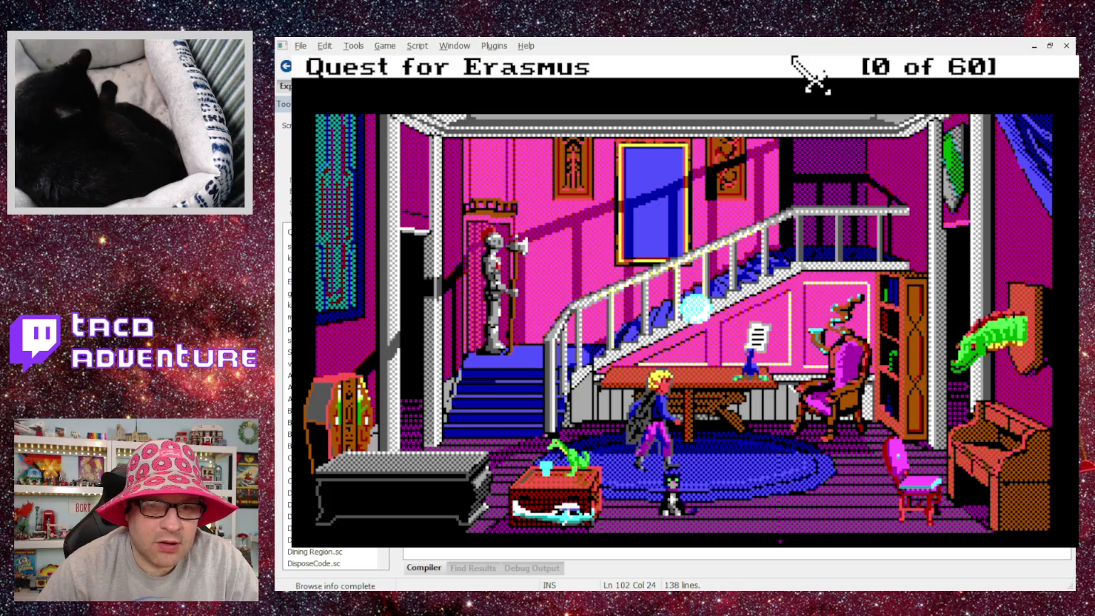
pyautogui.hotkey('alt', 'F4')
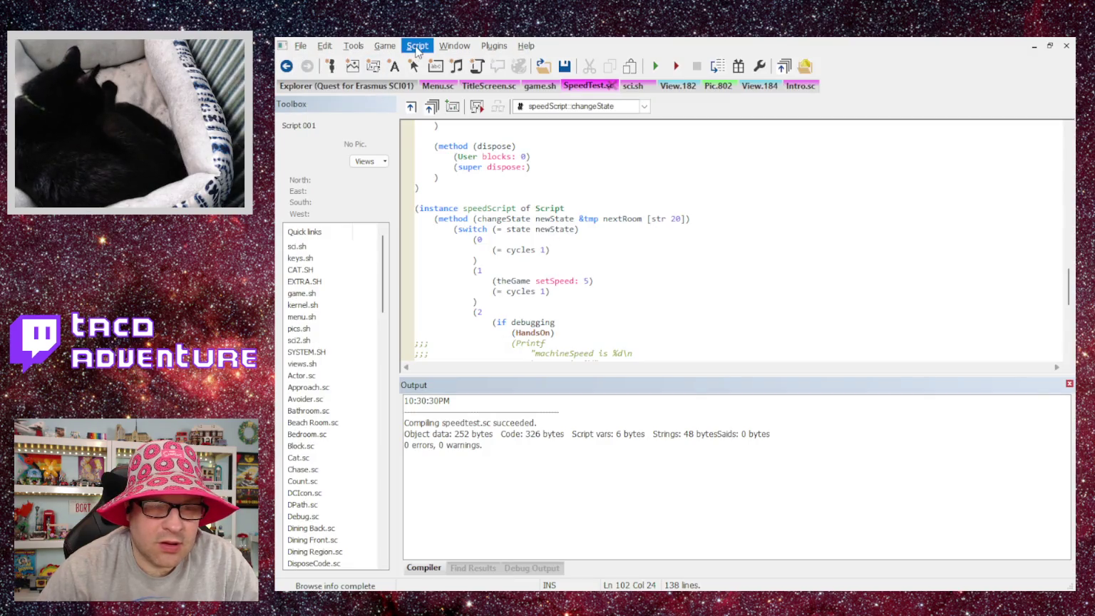
pyautogui.hotkey('ctrl', 'F7')
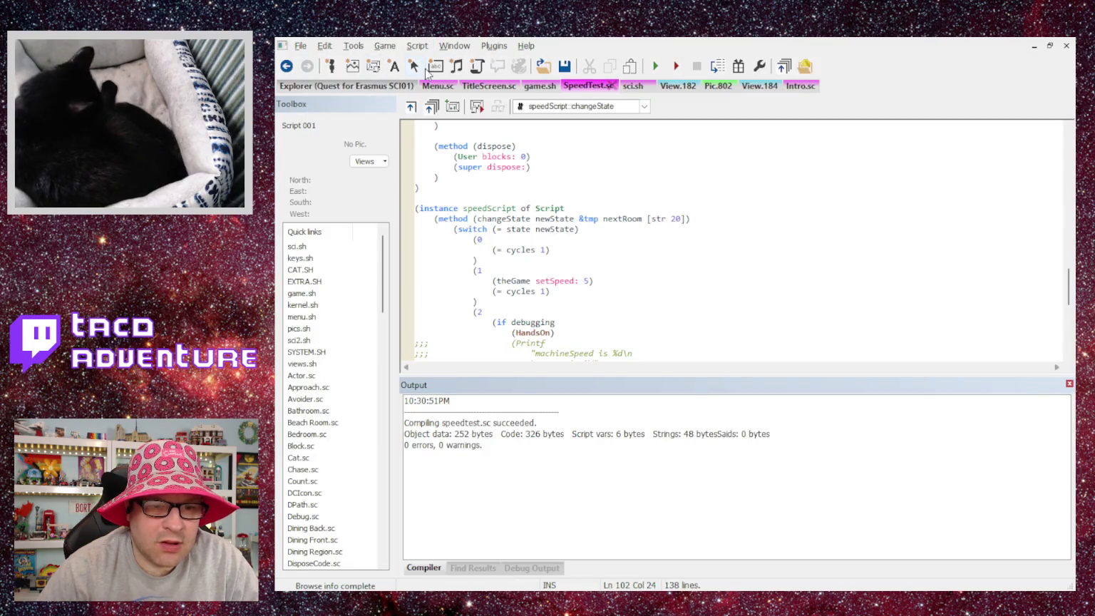
# Switch to the Intro.sc script and look through its code.
pyautogui.scroll(-4, 557, 249)
pyautogui.scroll(4, 574, 248)
pyautogui.scroll(-12, 592, 242)
pyautogui.scroll(12, 618, 236)
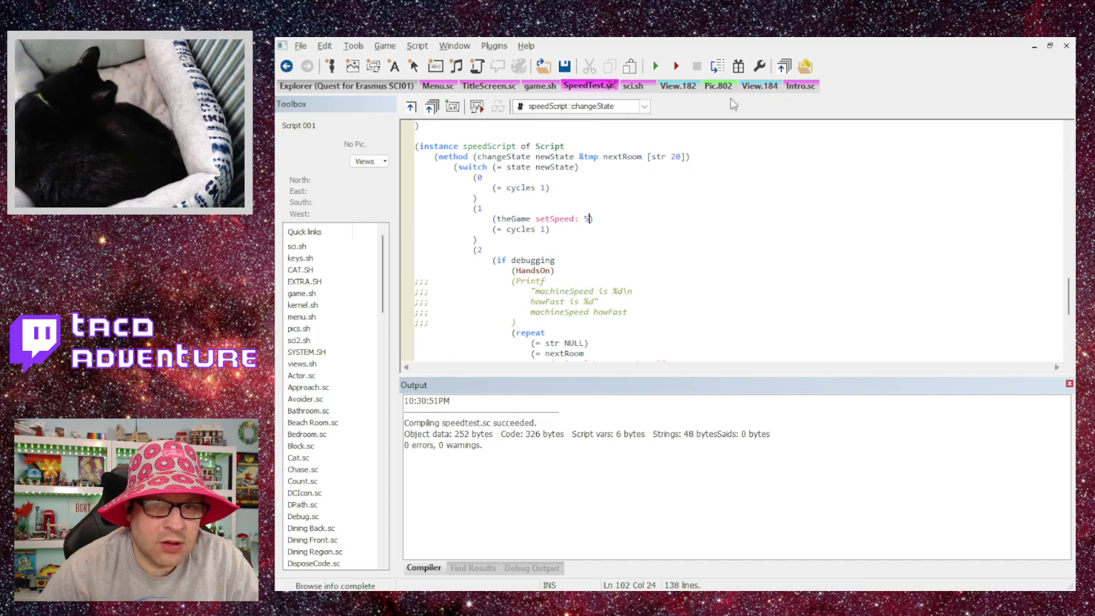
pyautogui.click(793, 85)
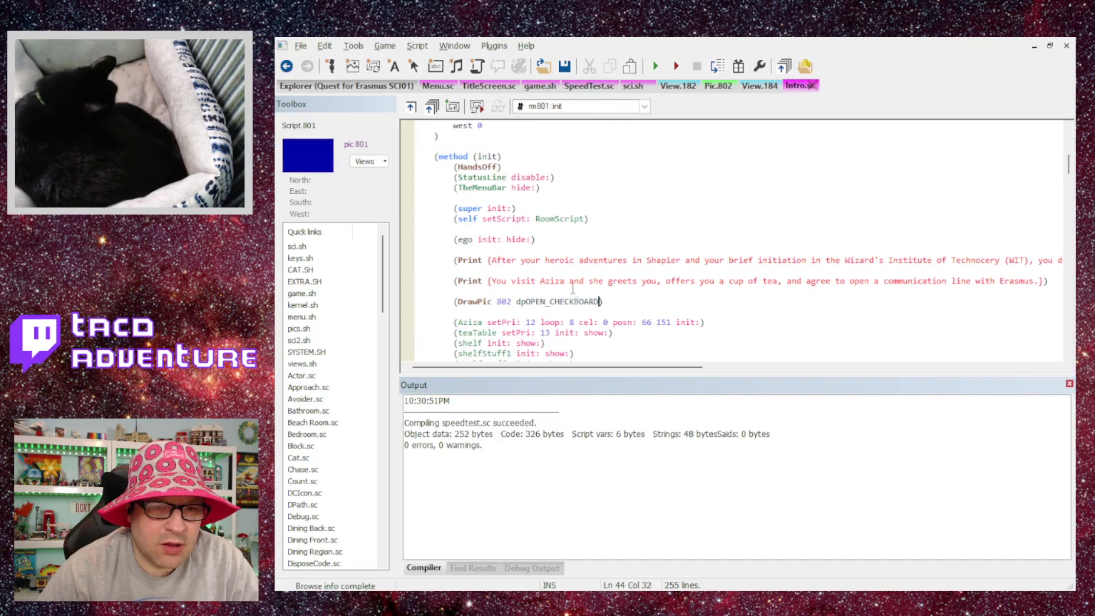
pyautogui.scroll(1, 570, 285)
pyautogui.scroll(3, 562, 271)
pyautogui.scroll(-7, 562, 257)
pyautogui.scroll(1, 561, 249)
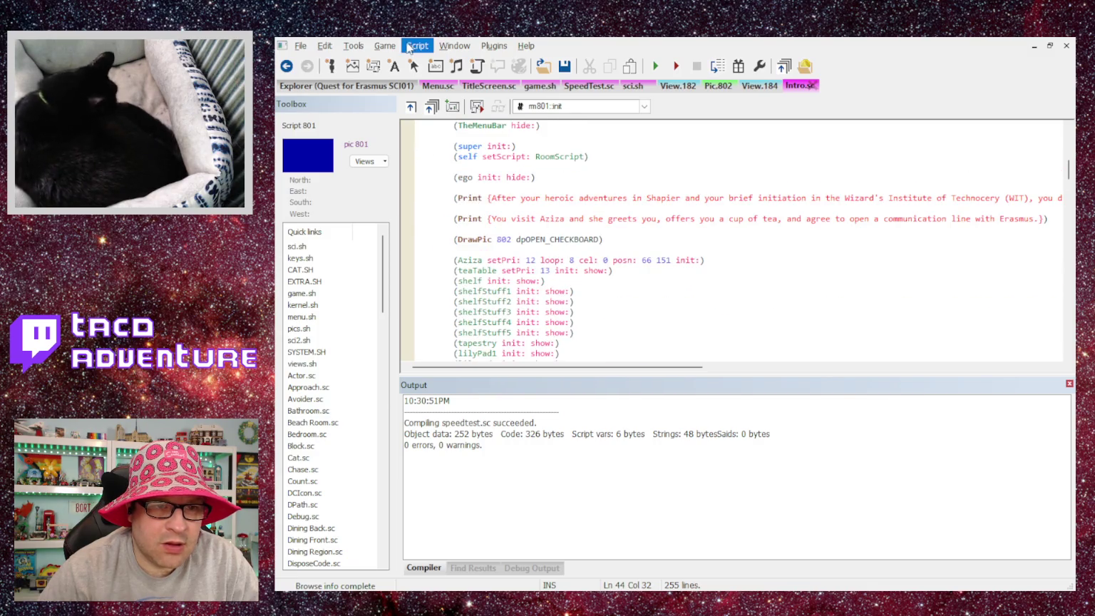
# Compile and run the game, start the quest, skip the haunted-house intro, then close it.
pyautogui.press('F5')
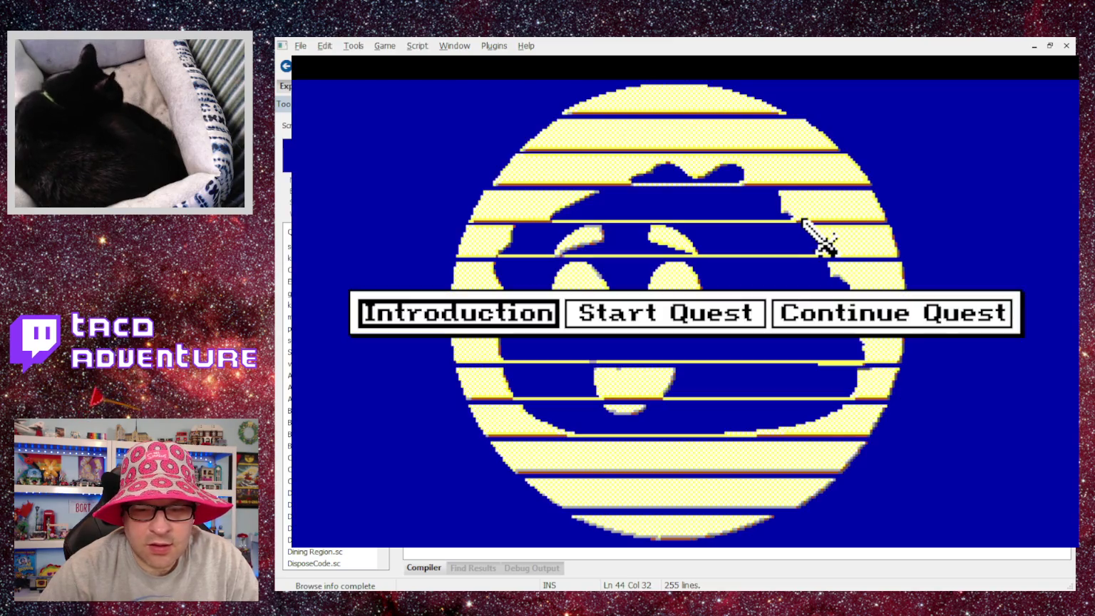
pyautogui.click(679, 319)
pyautogui.press('space')
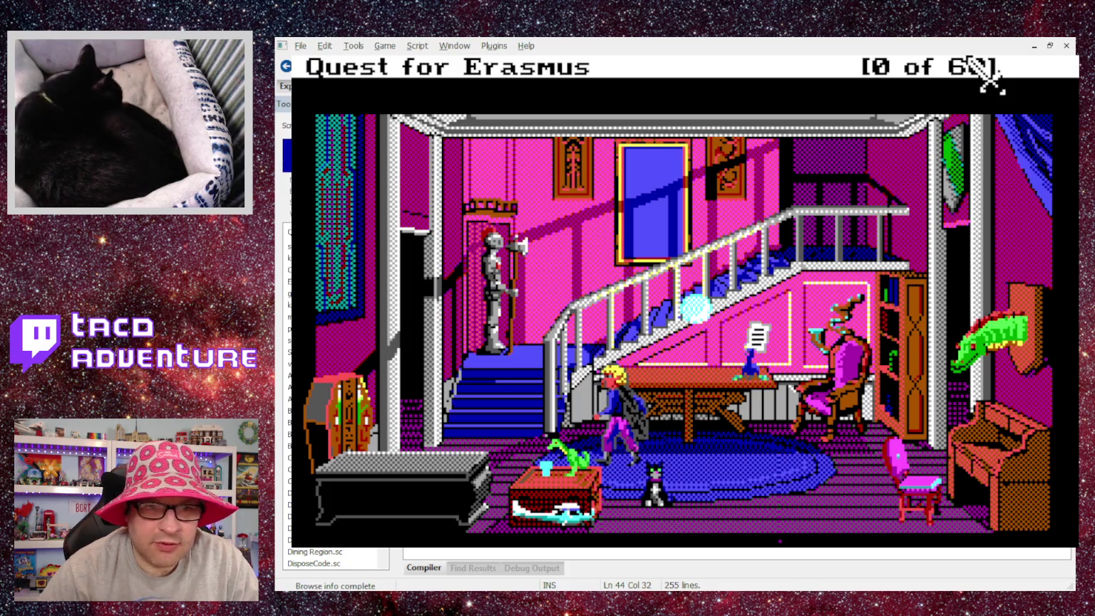
pyautogui.hotkey('alt', 'F4')
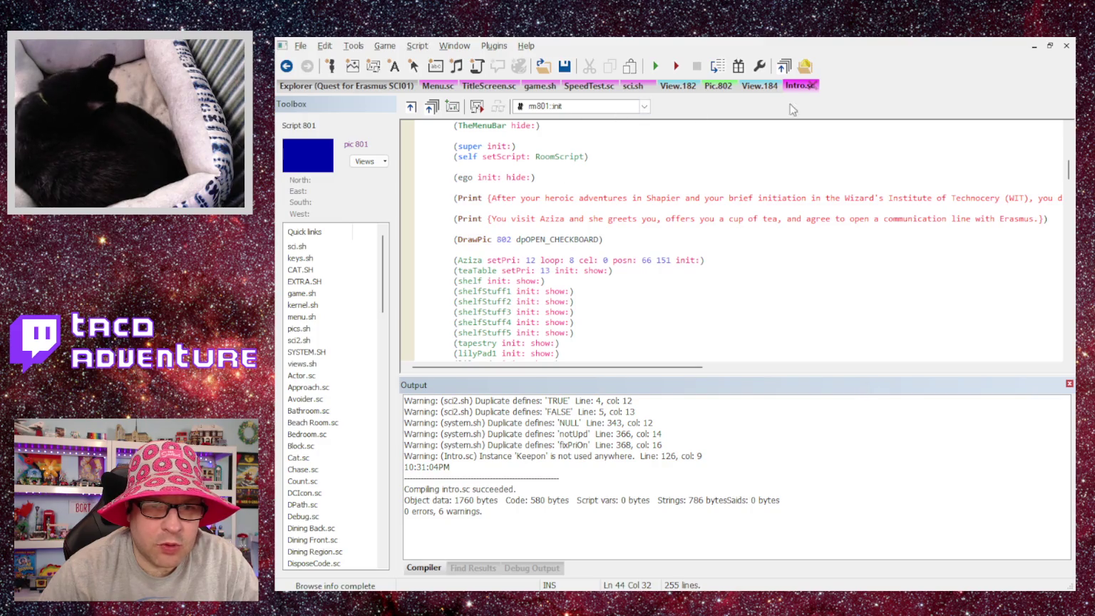
# Change SpeedTest.sc's setSpeed value from 5 to 4.
pyautogui.click(589, 85)
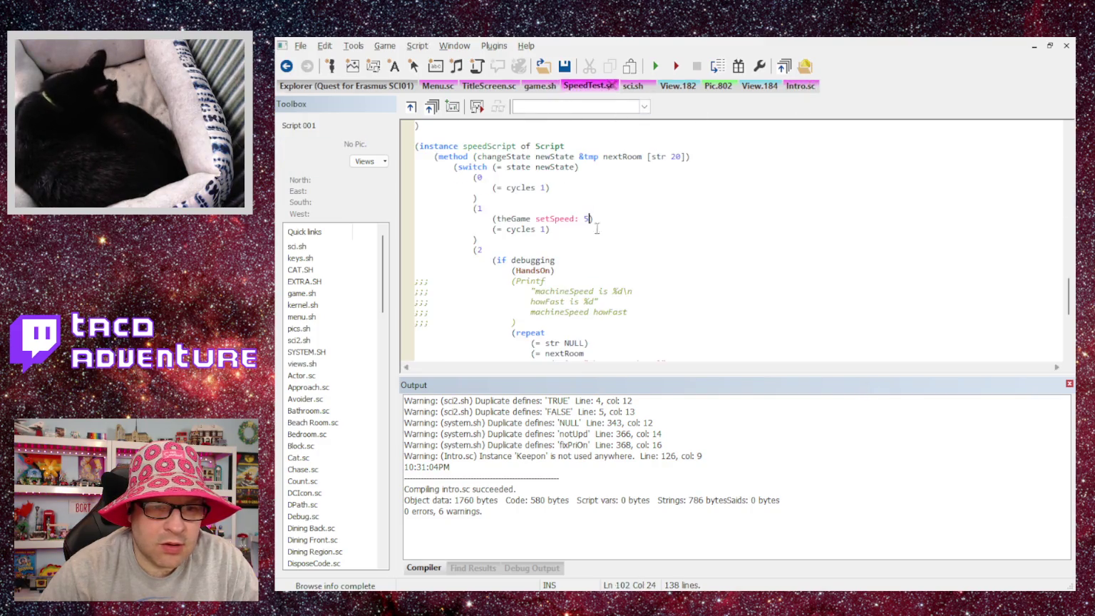
pyautogui.press('BackSpace')
pyautogui.write('4')
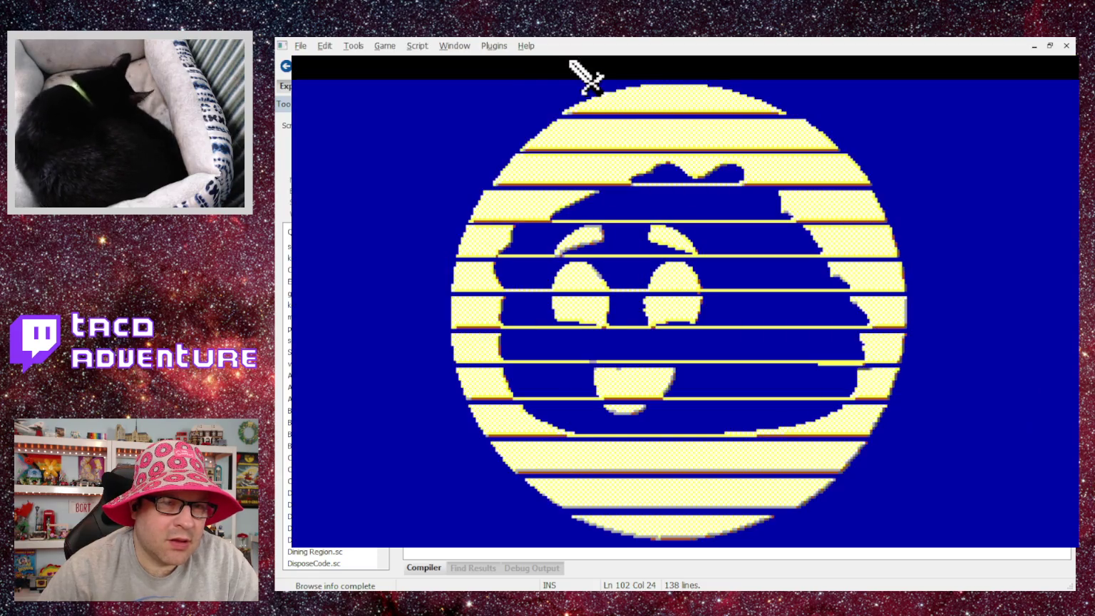
# Test speed 4 in-game: start the quest, skip the gargoyle, dismiss the door message, close.
pyautogui.click(616, 296)
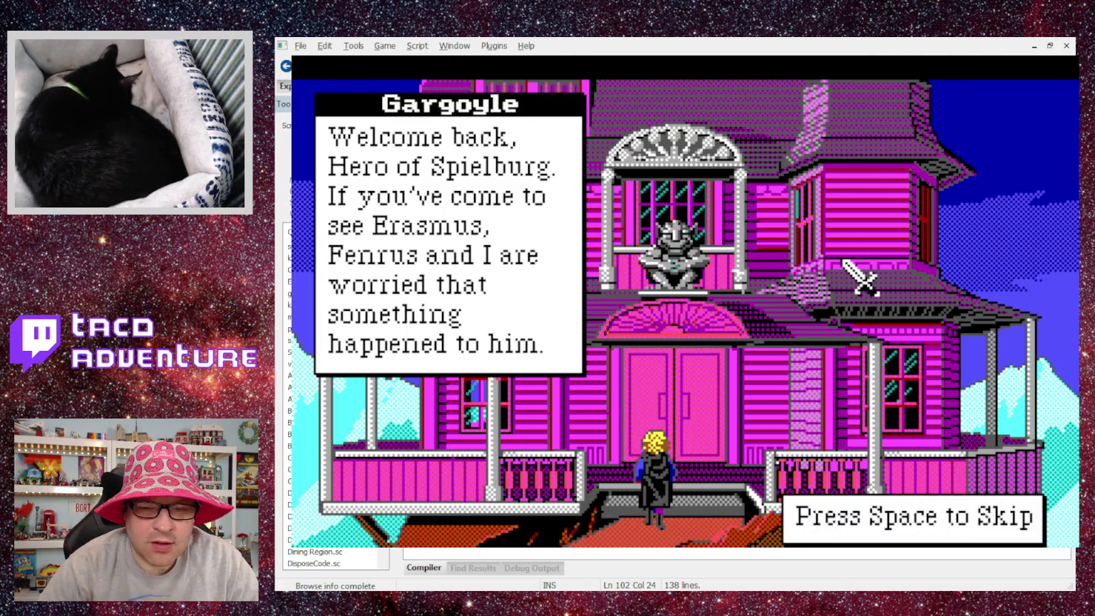
pyautogui.press('space')
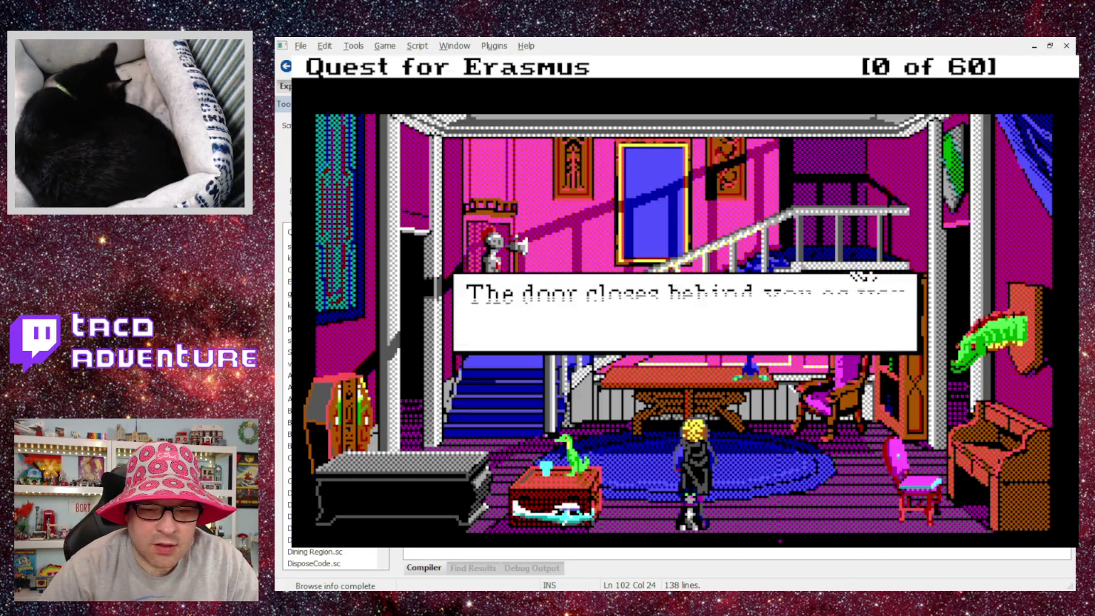
pyautogui.press('Return')
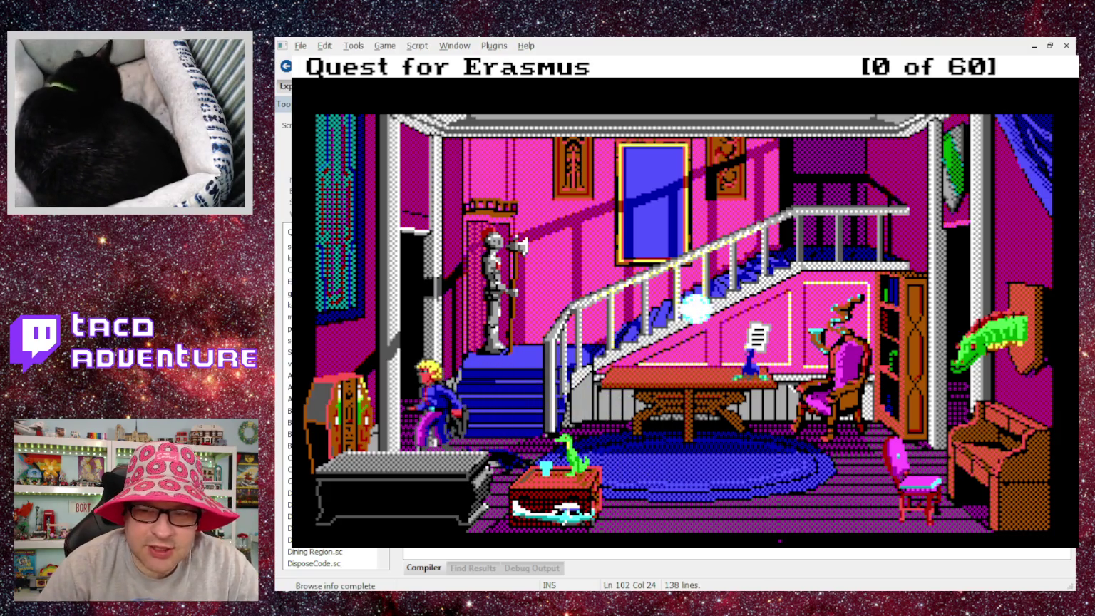
pyautogui.hotkey('alt', 'F4')
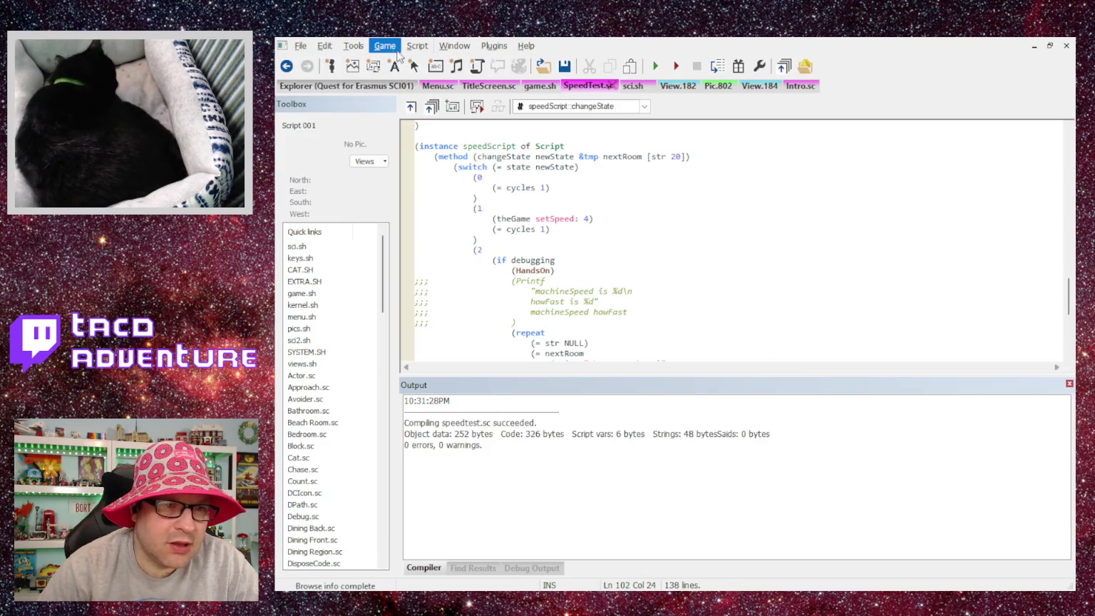
# Open the menu bar from the keyboard to reach Edit > Find in Files for 'setSpeed'.
pyautogui.press('alt')
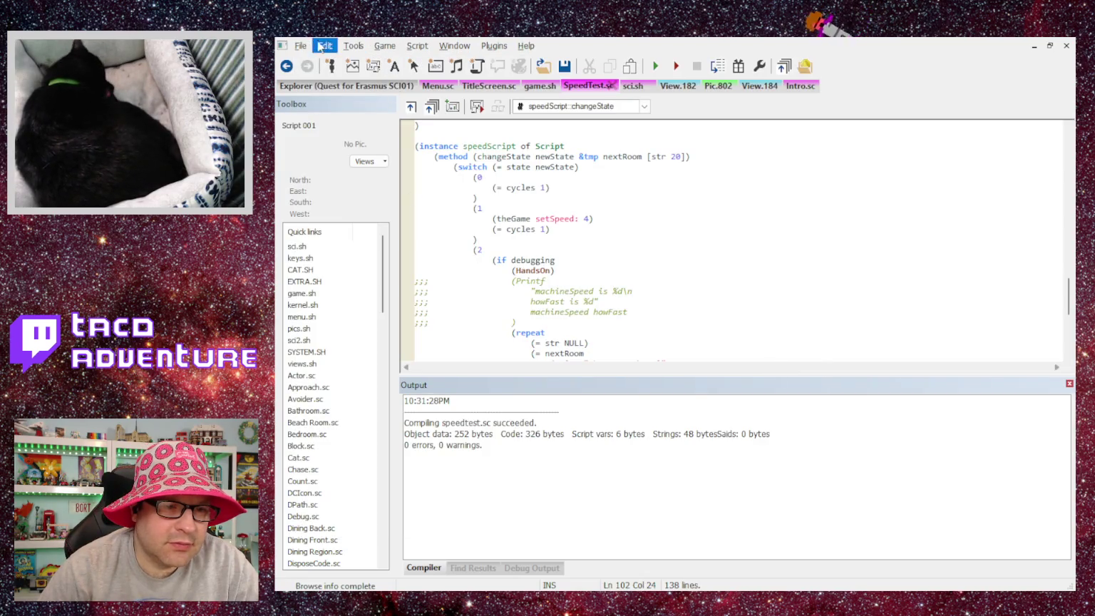
pyautogui.press('Right')
pyautogui.press('Right')
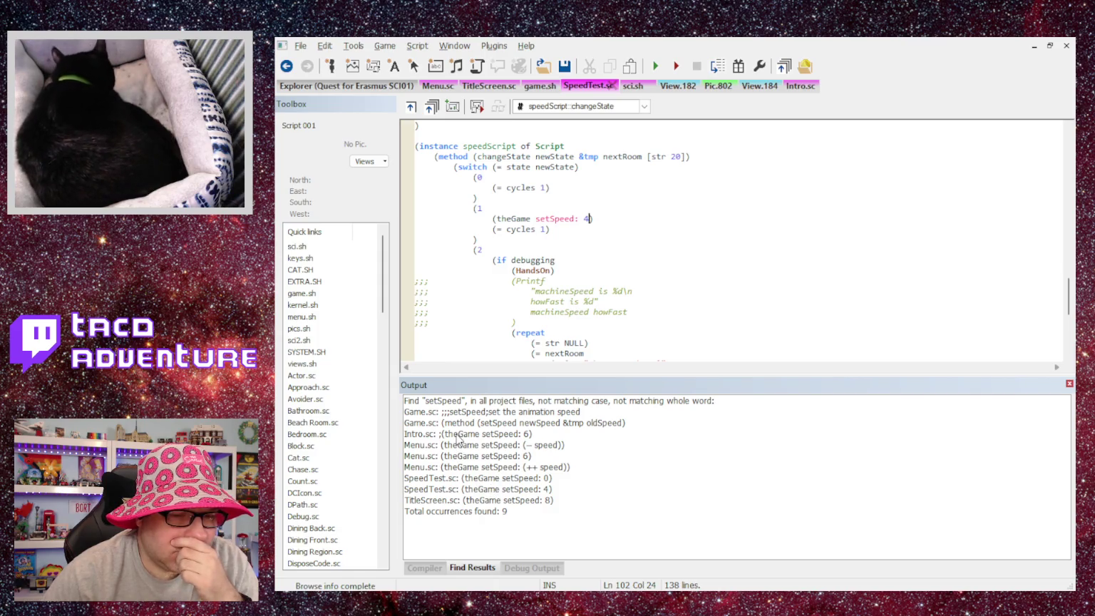
# Inspect the Intro.sc and Menu.sc setSpeed: 6 occurrences from the find results.
pyautogui.click(458, 434)
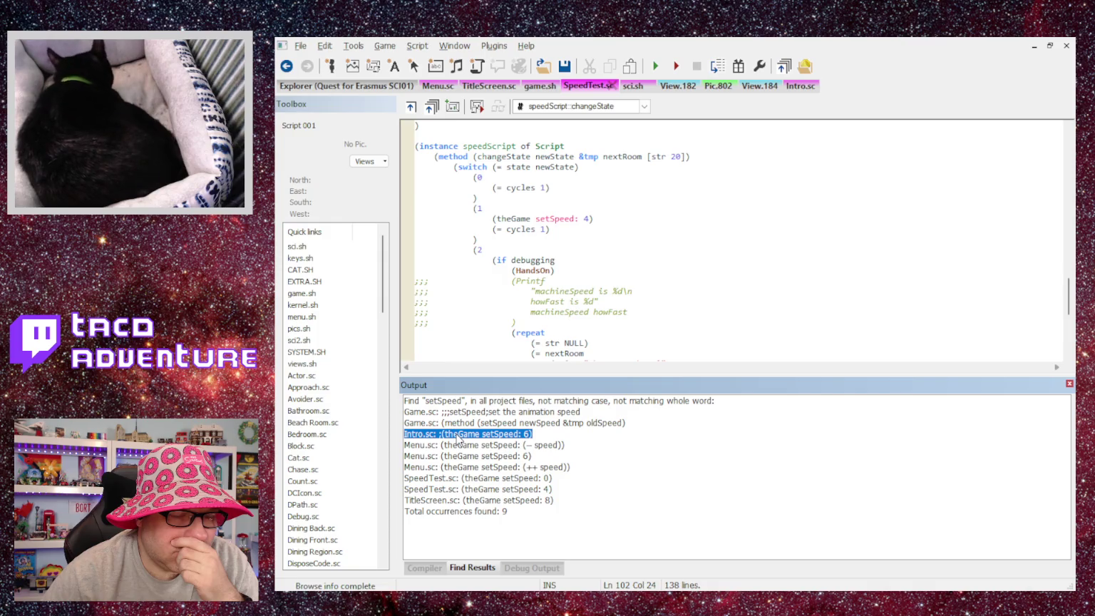
pyautogui.click(476, 492)
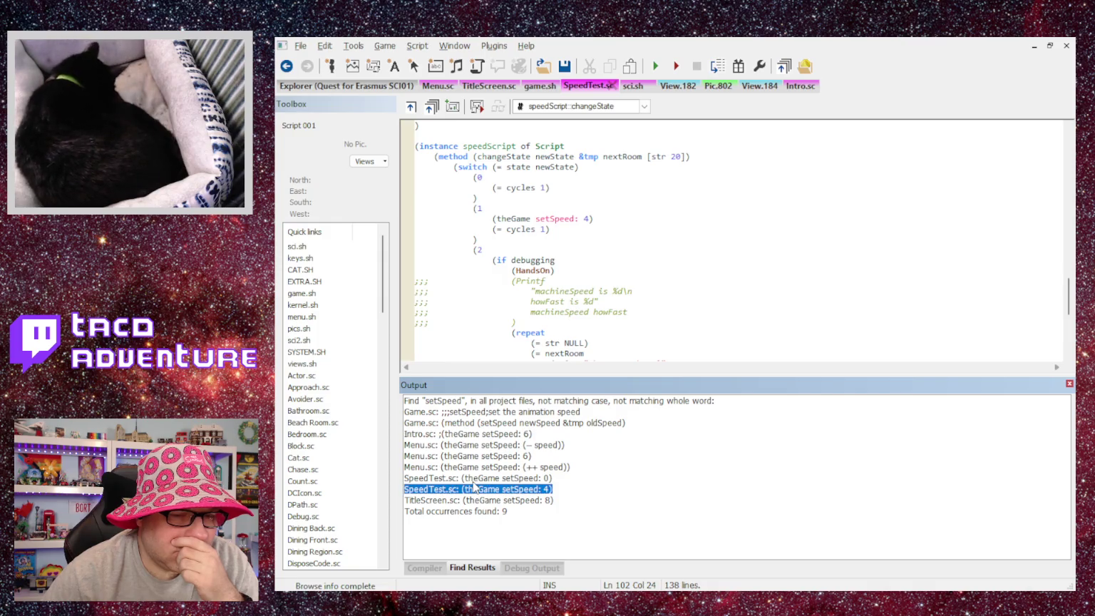
pyautogui.doubleClick(474, 435)
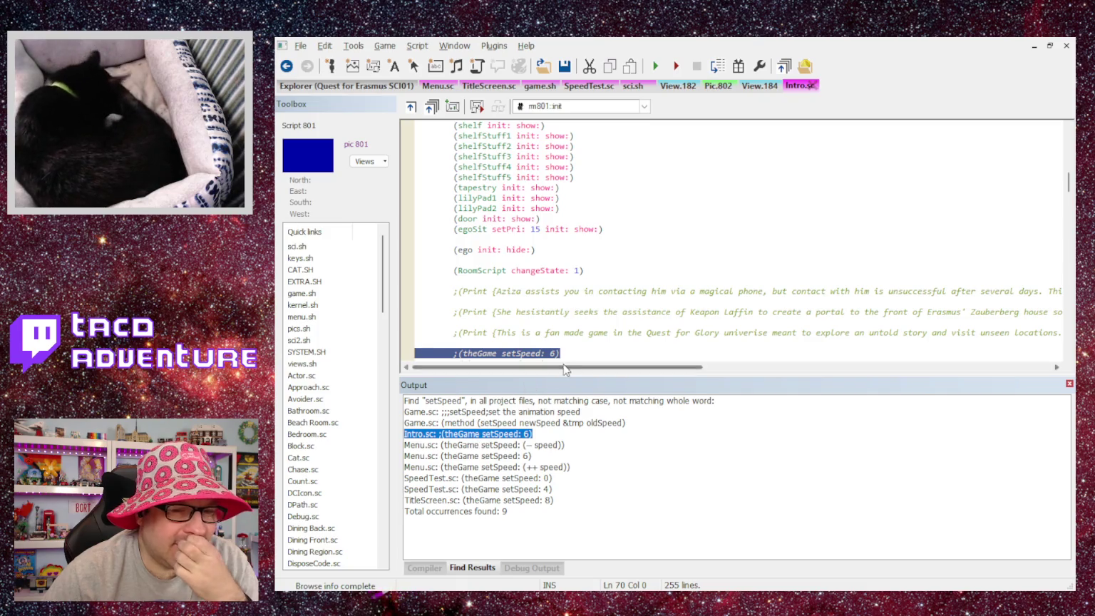
pyautogui.scroll(-2, 565, 368)
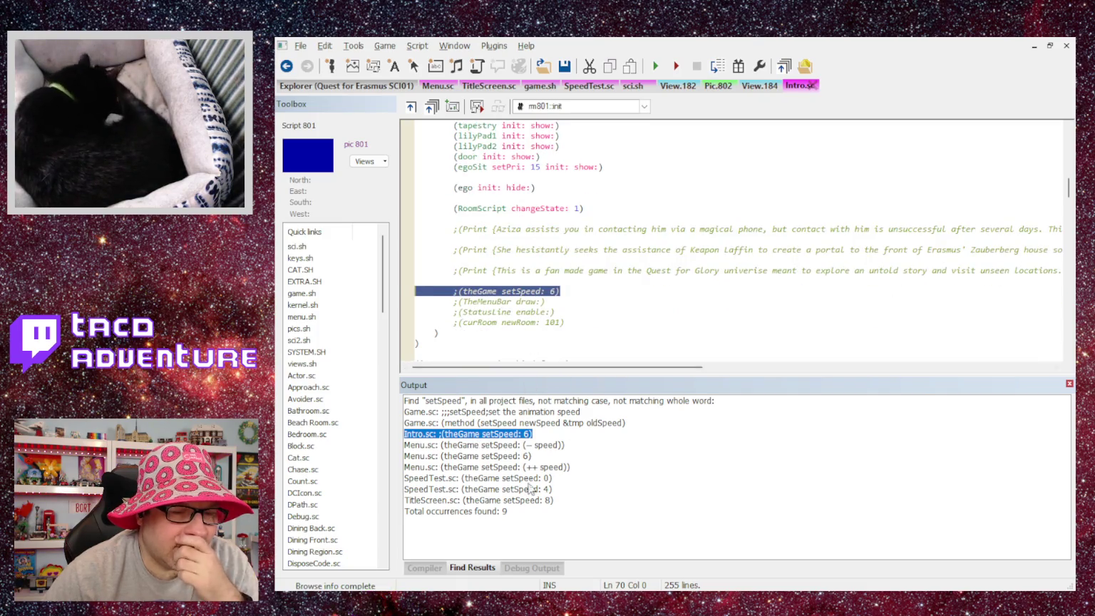
pyautogui.doubleClick(478, 456)
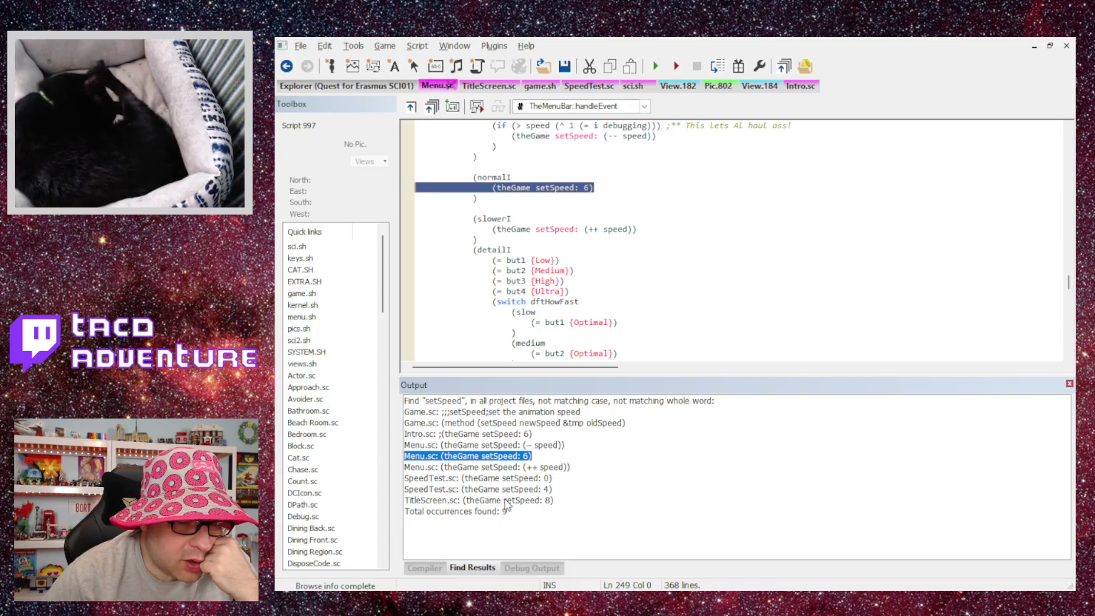
# Open SpeedTest.sc's setSpeed: 4 line, change the speed to 7, and compile.
pyautogui.click(506, 490)
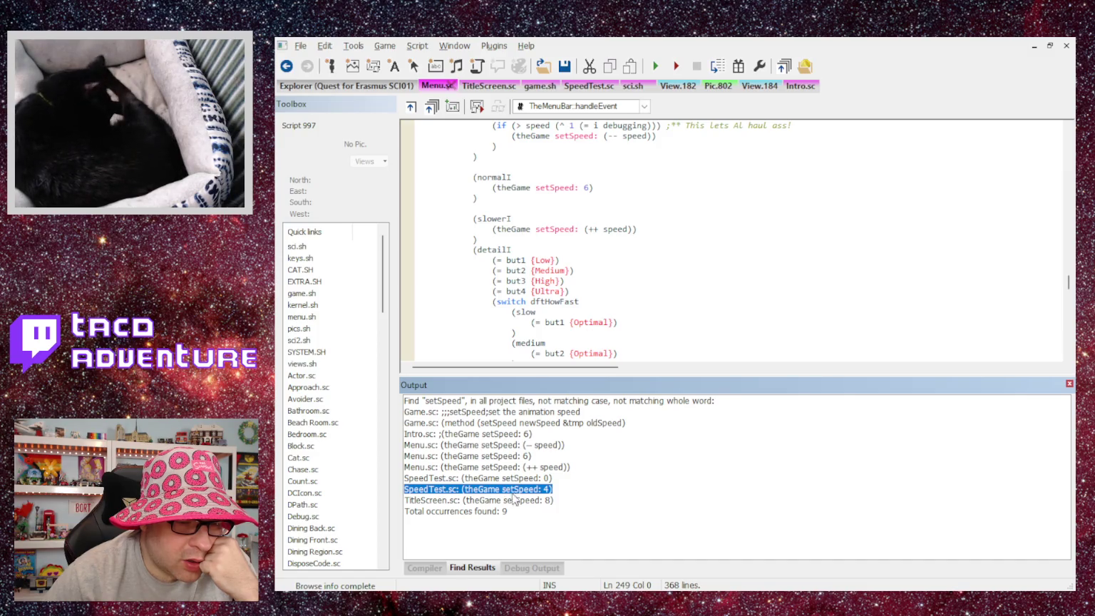
pyautogui.doubleClick(514, 490)
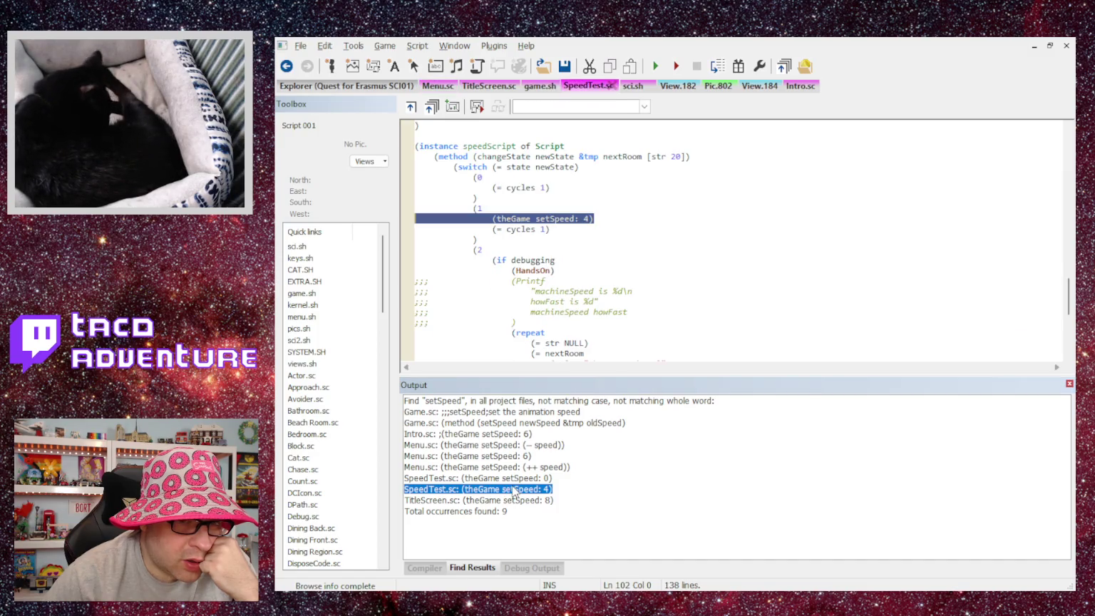
pyautogui.click(538, 243)
pyautogui.press('Delete')
pyautogui.write('7')
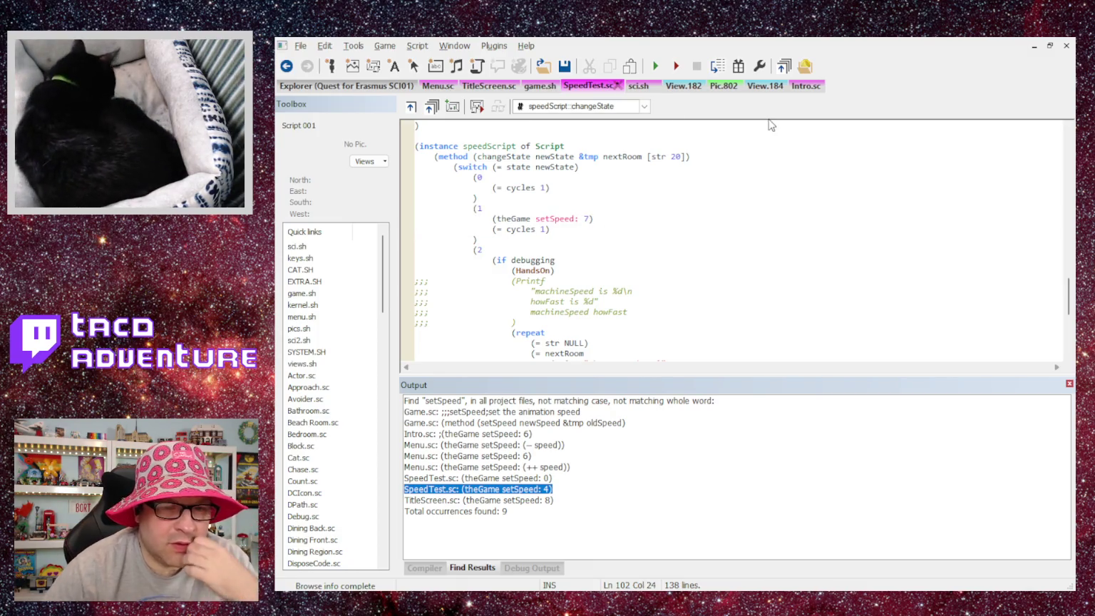
pyautogui.hotkey('ctrl', 'F7')
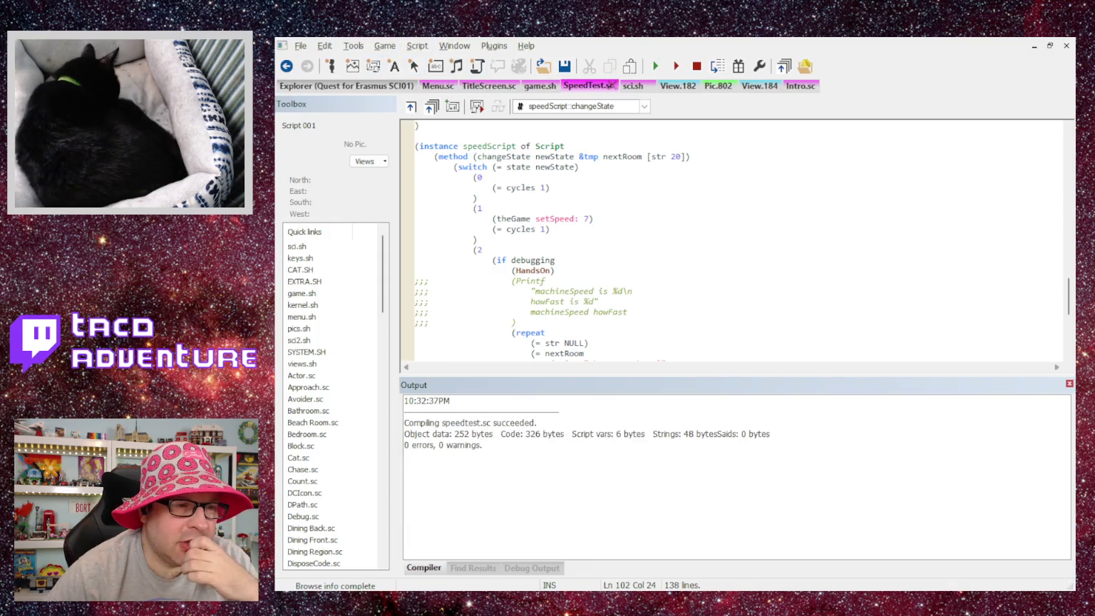
# Run the game at speed 7, dismiss the door message, walk the hero toward the table, then quit.
pyautogui.press('F5')
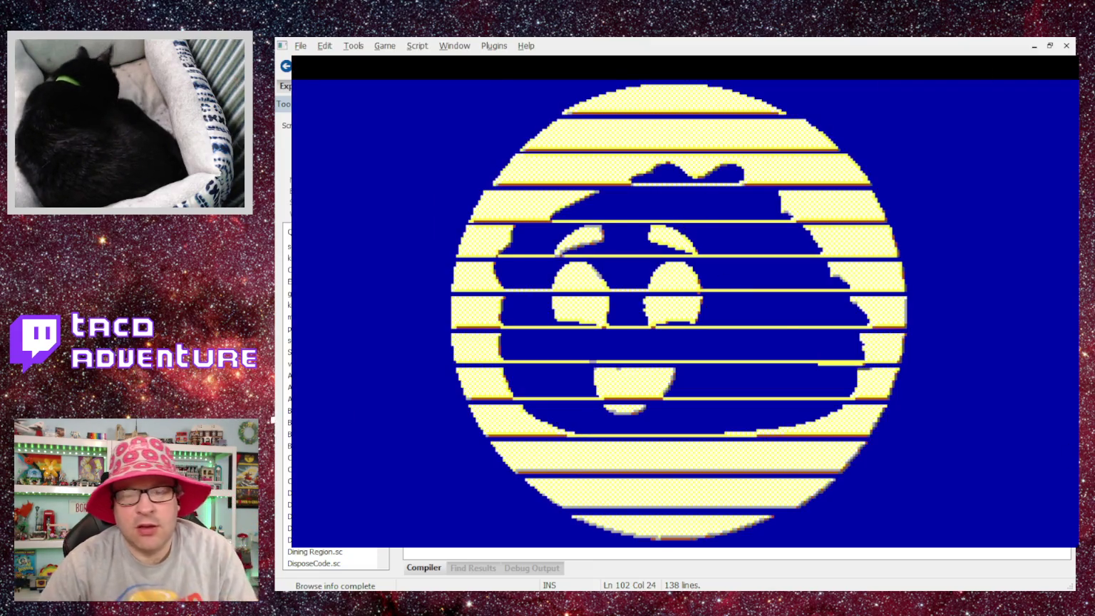
pyautogui.click(746, 330)
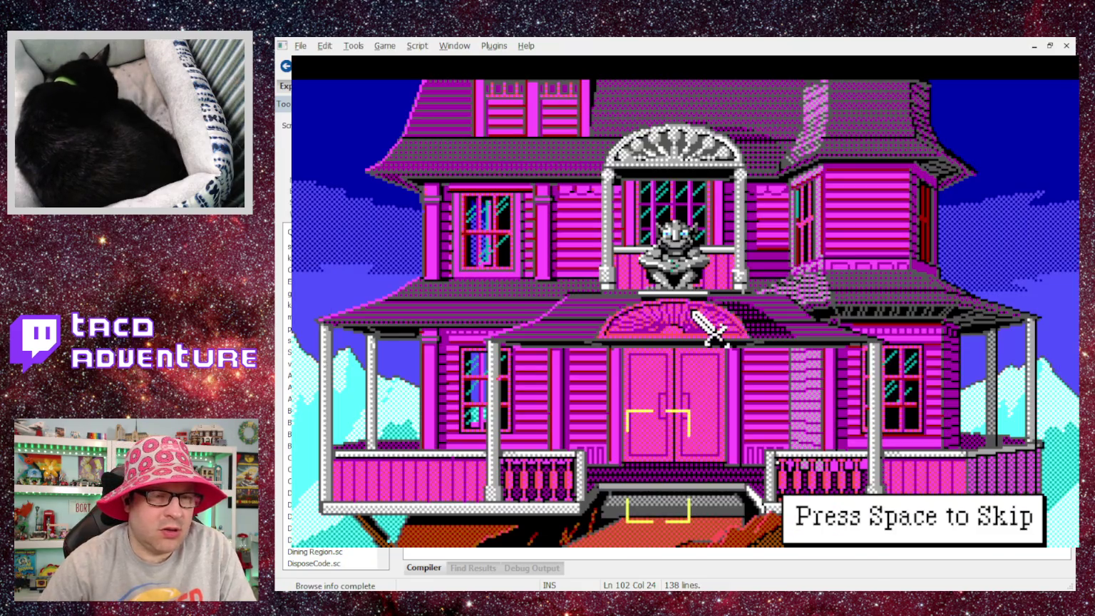
pyautogui.click(750, 326)
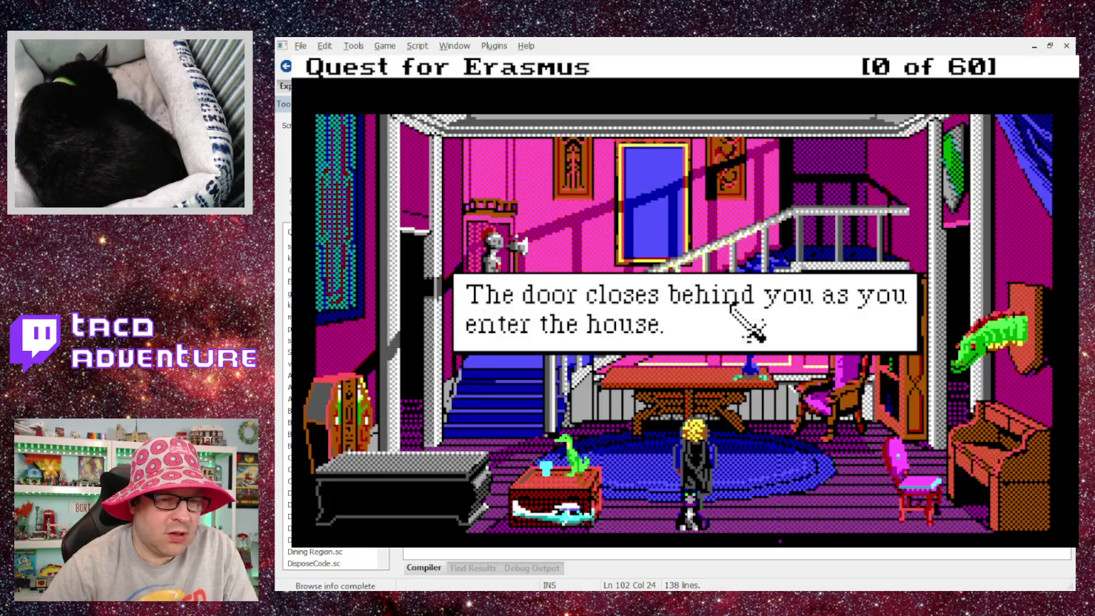
pyautogui.click(731, 305)
pyautogui.click(731, 306)
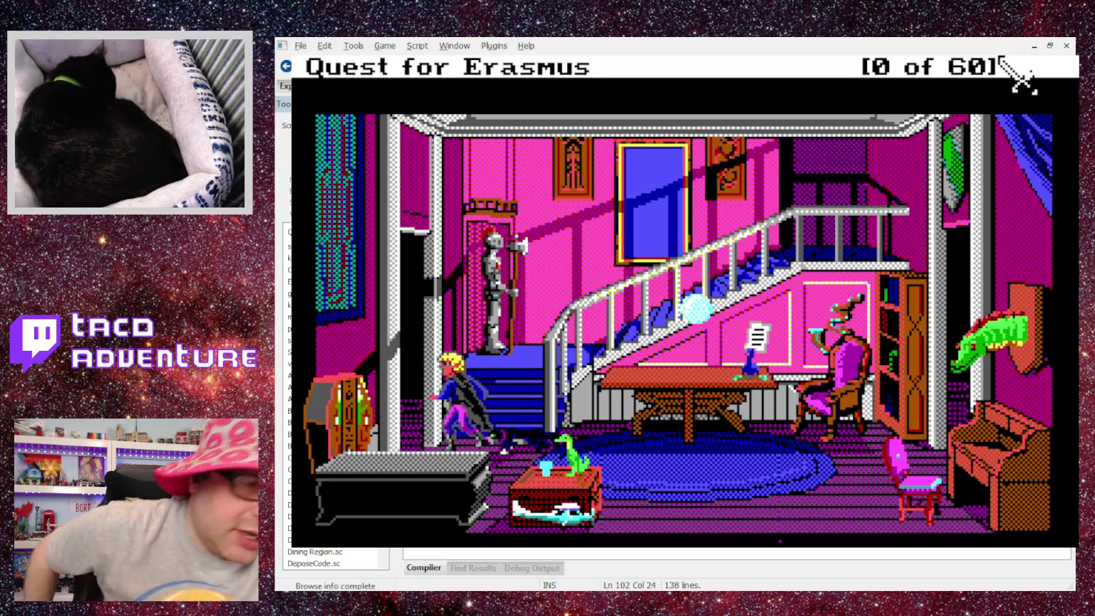
pyautogui.hotkey('alt', 'F4')
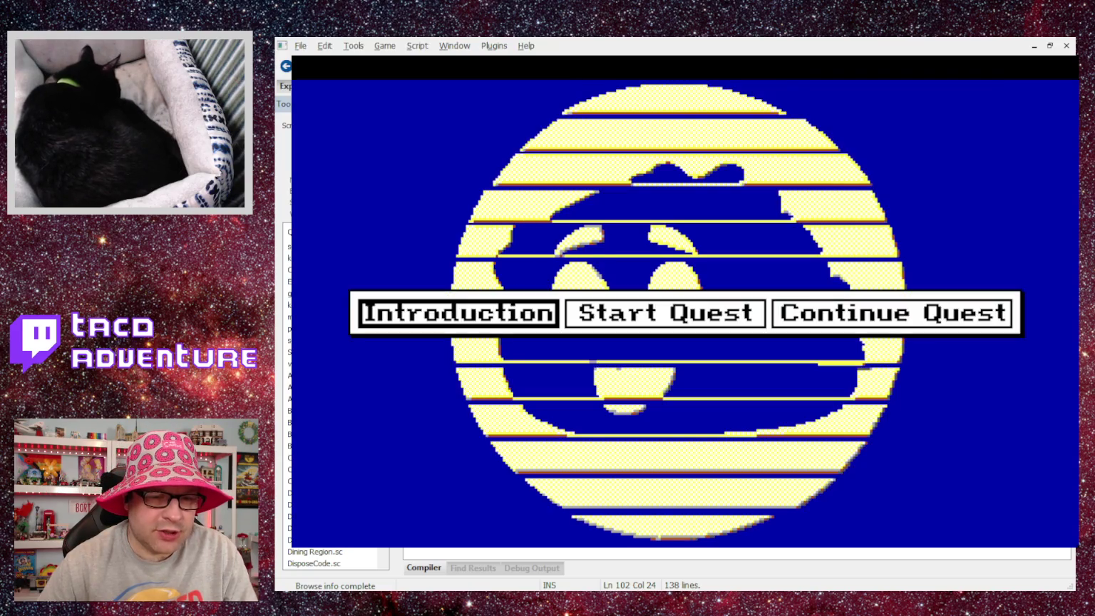
# Rerun the quest, skip the mansion intro, walk the hero left along the table, then close.
pyautogui.click(640, 321)
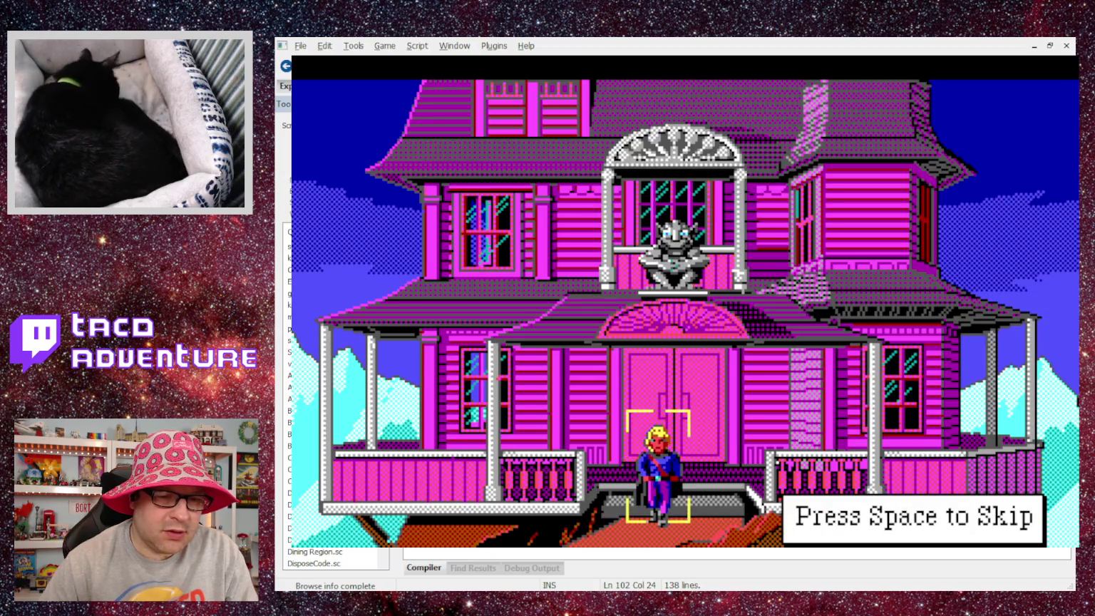
pyautogui.press('space')
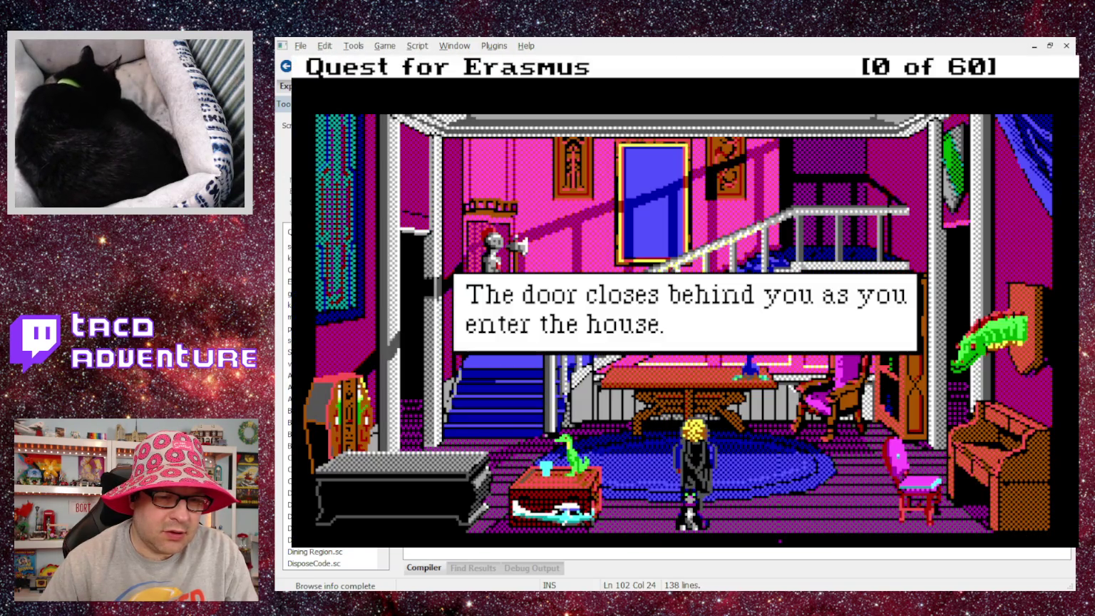
pyautogui.press('Left')
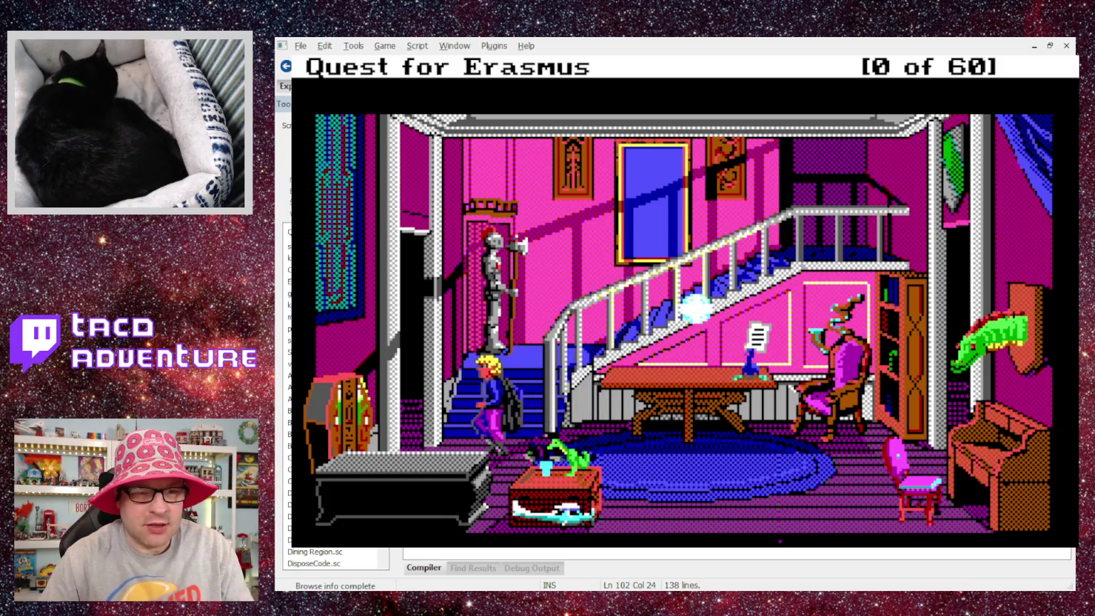
pyautogui.hotkey('alt', 'F4')
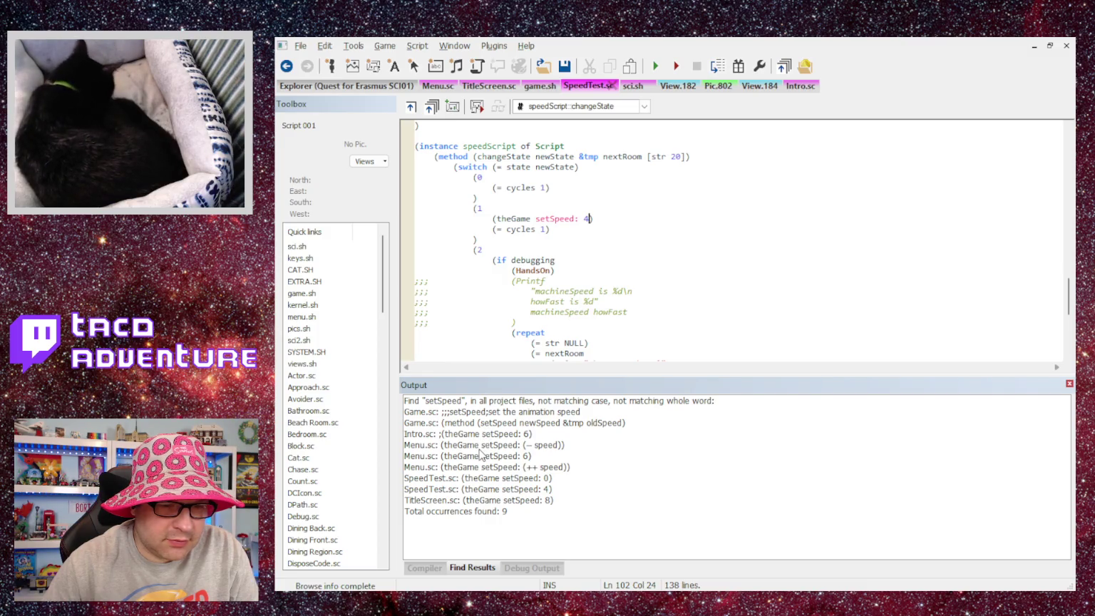
# Open TitleScreen.sc's setSpeed: 8 line and change the speed to 6.
pyautogui.doubleClick(471, 501)
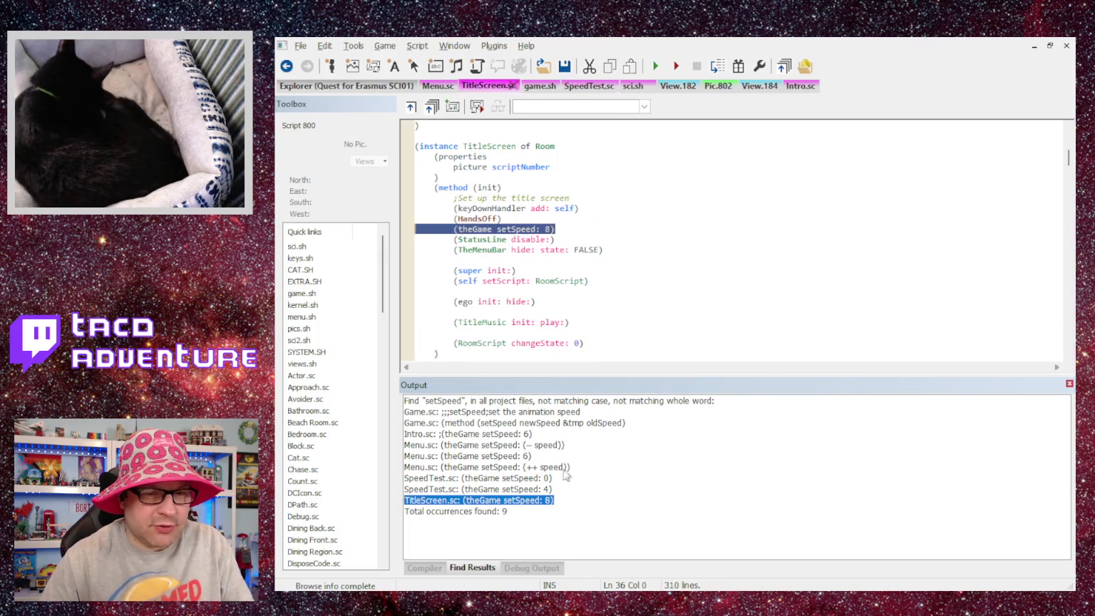
pyautogui.click(554, 240)
pyautogui.press('BackSpace')
pyautogui.write('5')
pyautogui.press('BackSpace')
pyautogui.write('6')
pyautogui.click(704, 235)
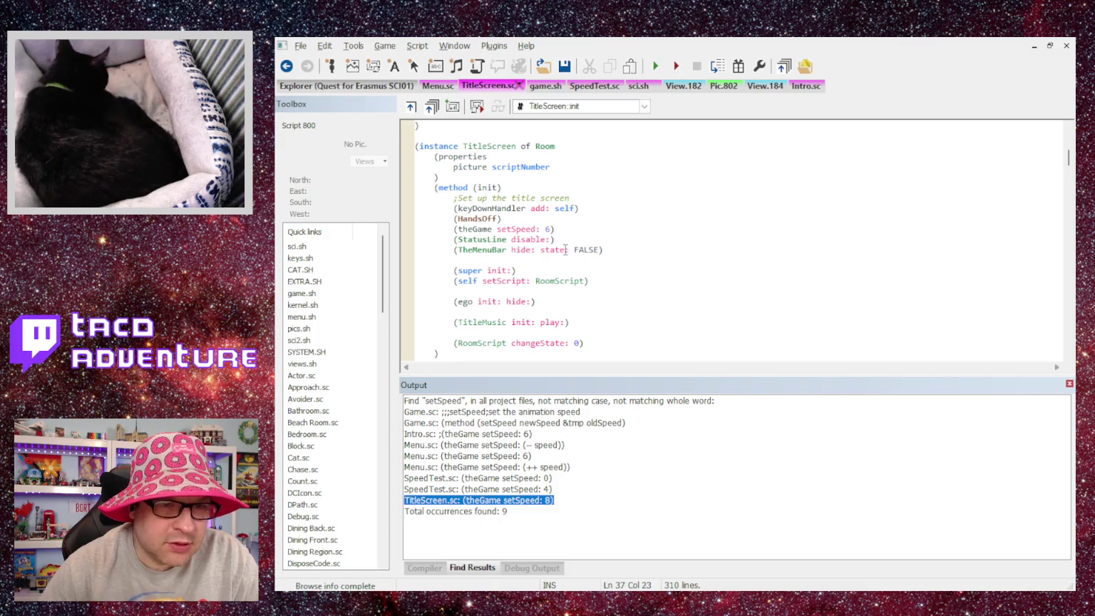
# Comment out the setSpeed: 6 line with a semicolon and compile TitleScreen.sc.
pyautogui.scroll(2, 562, 240)
pyautogui.scroll(3, 562, 240)
pyautogui.scroll(-6, 562, 240)
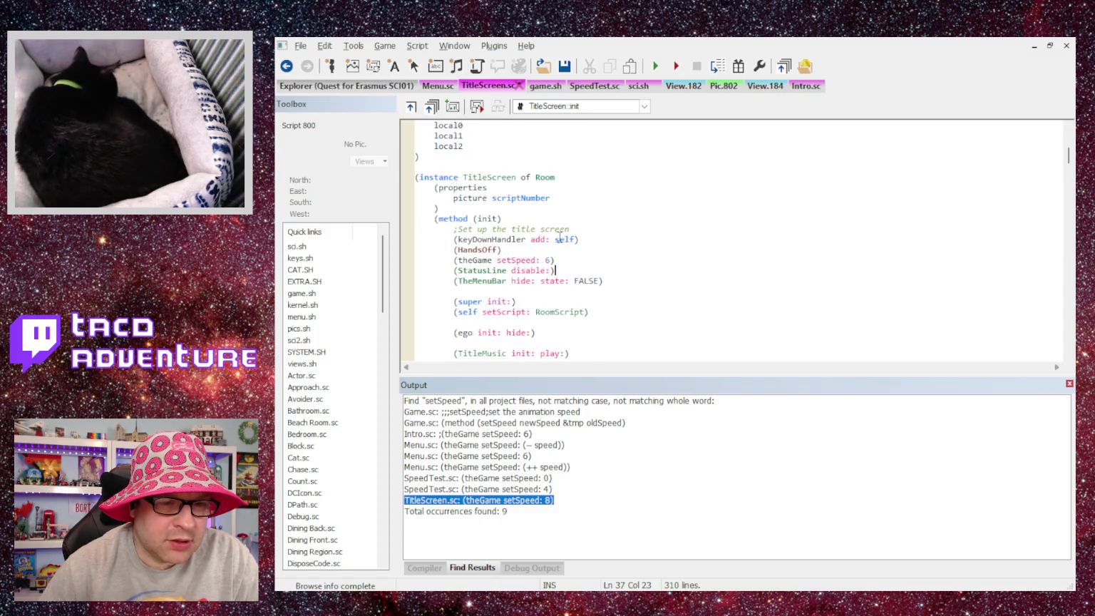
pyautogui.scroll(4, 560, 239)
pyautogui.scroll(5, 560, 238)
pyautogui.scroll(-9, 559, 239)
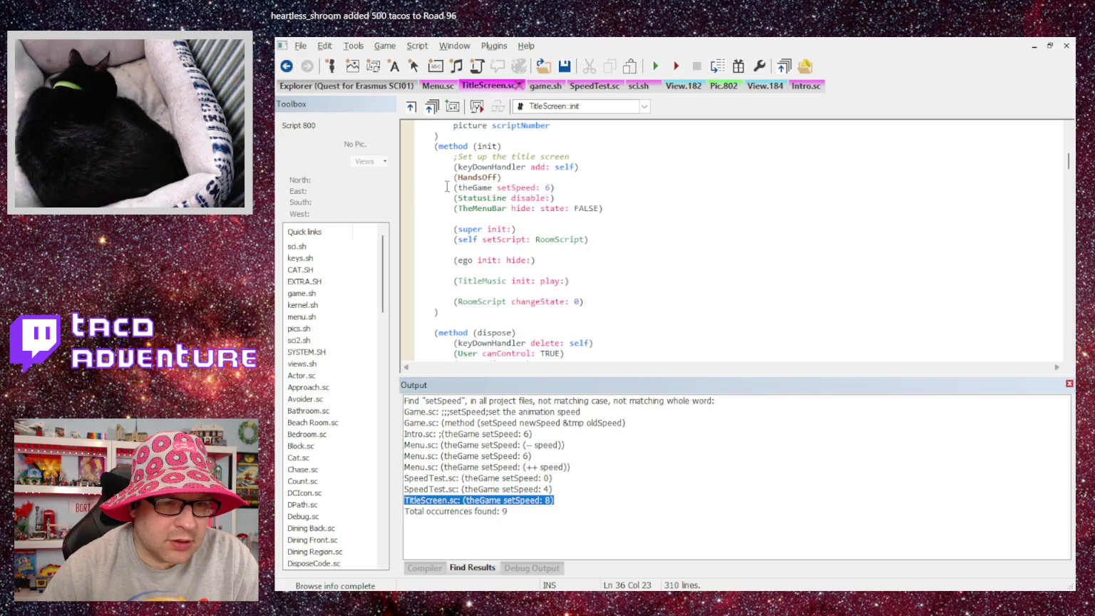
pyautogui.write(';')
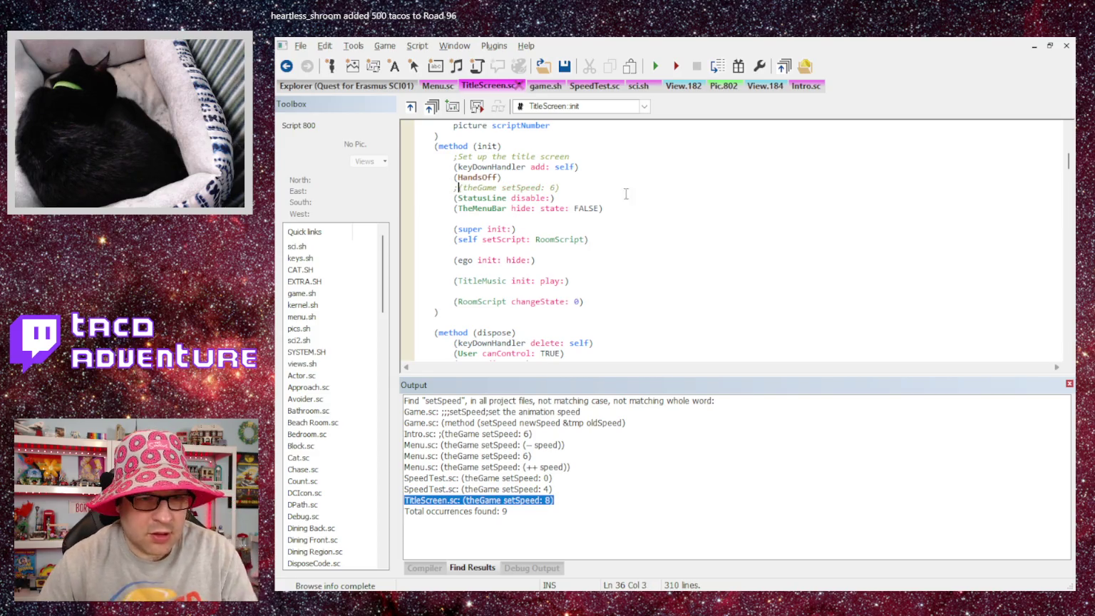
pyautogui.click(406, 59)
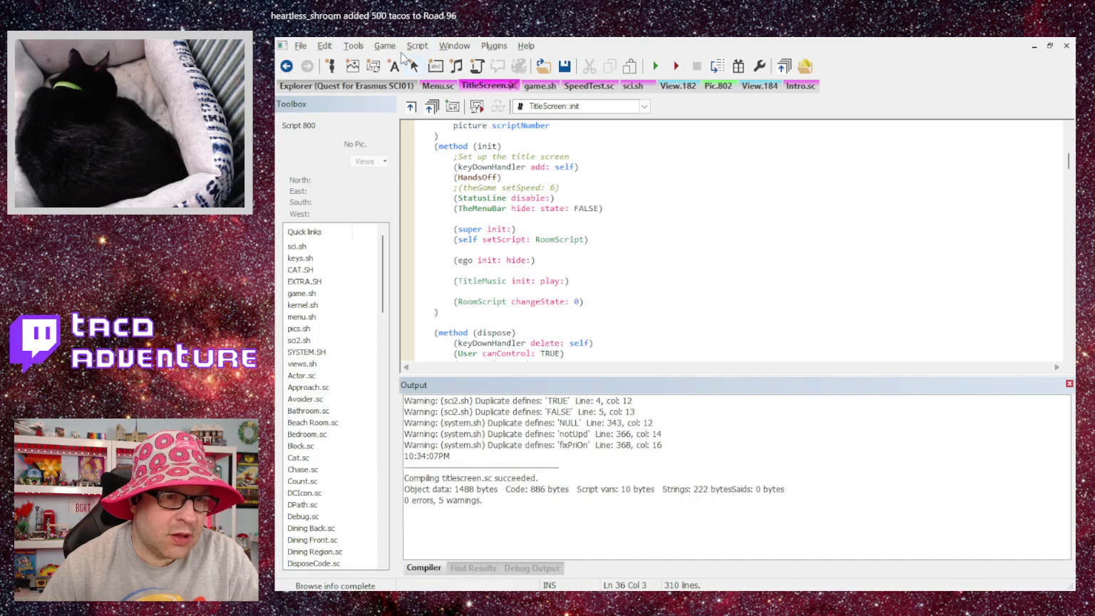
# Relaunch the game, start the quest, and dismiss the gargoyle and door-closing messages.
pyautogui.click(394, 67)
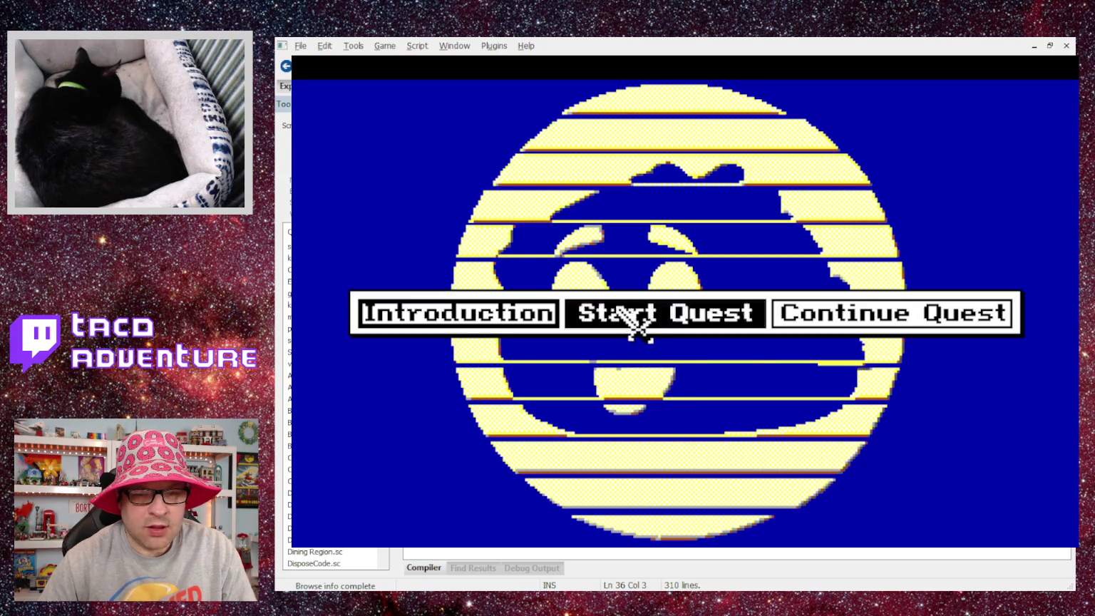
pyautogui.click(622, 305)
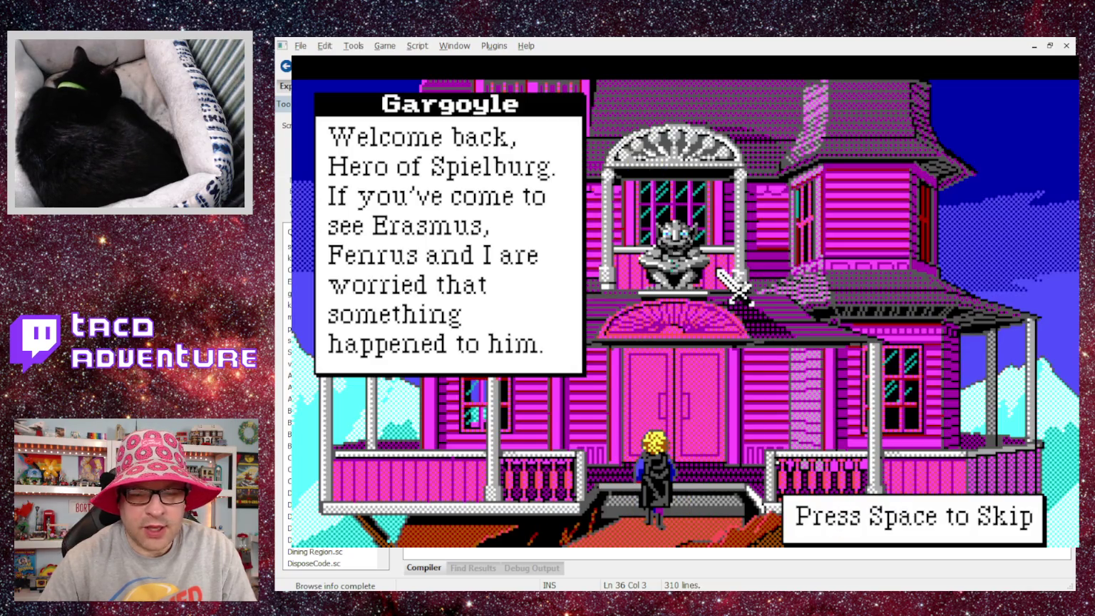
pyautogui.click(735, 286)
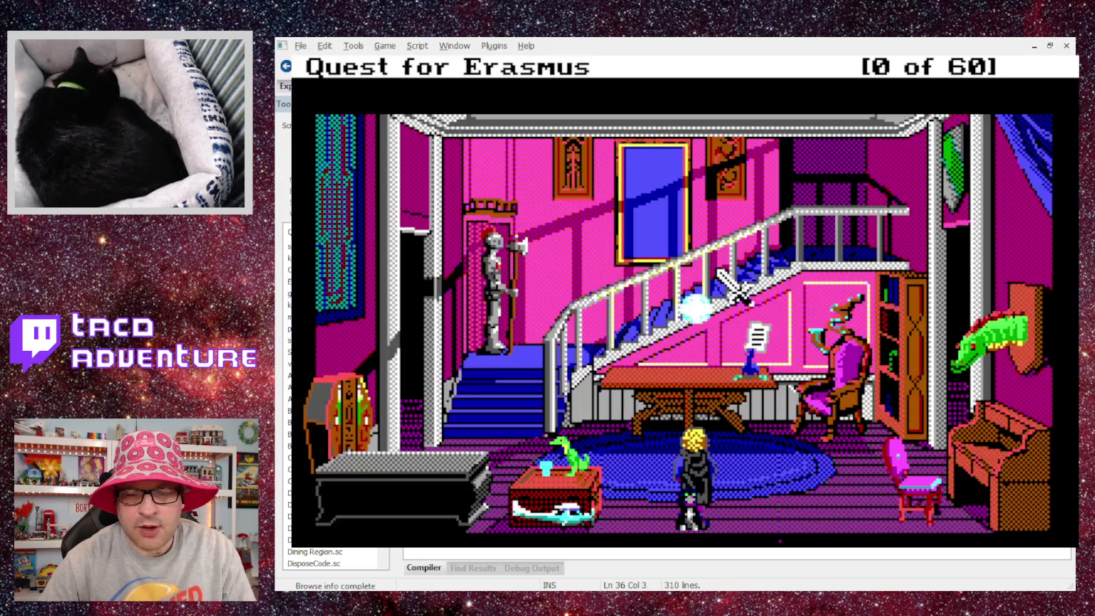
pyautogui.click(735, 289)
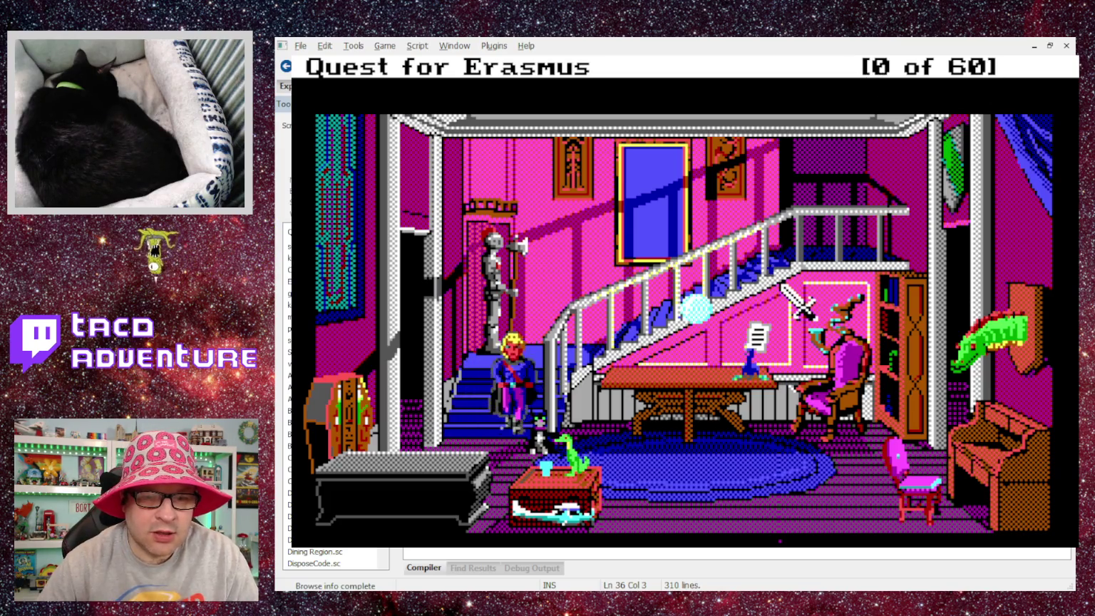
# Restart the game from the very beginning through the game's File menu.
pyautogui.press('Escape')
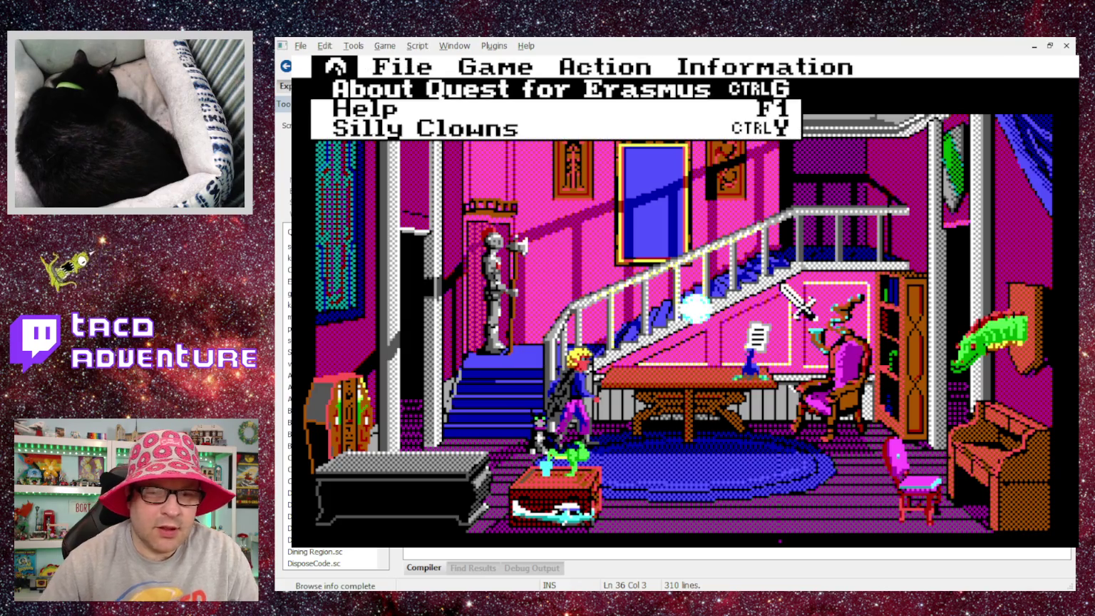
pyautogui.press('Right')
pyautogui.press('Down')
pyautogui.press('Down')
pyautogui.press('Return')
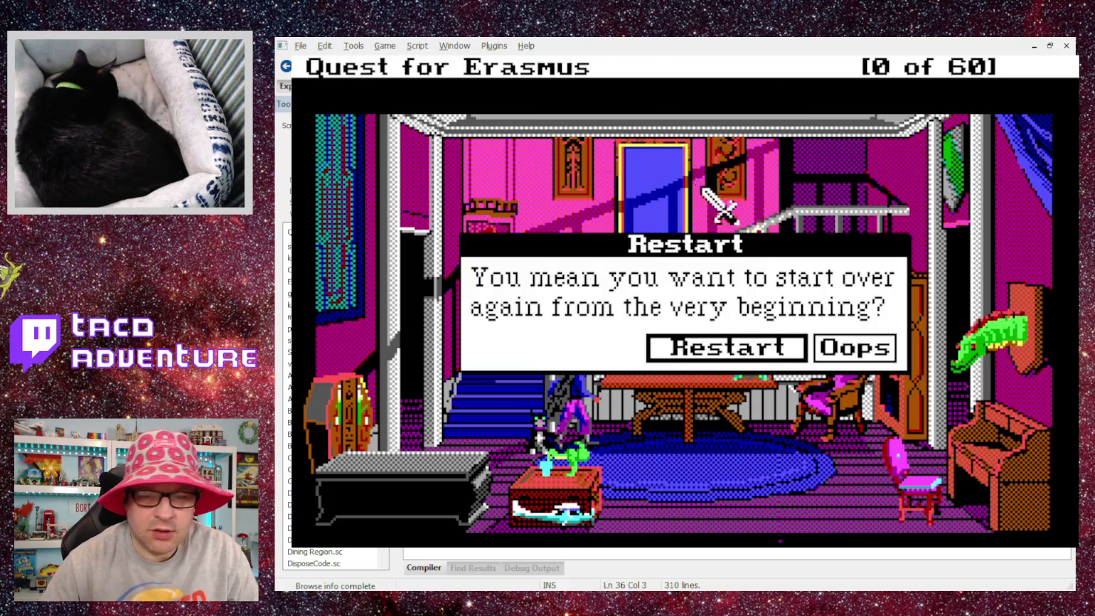
pyautogui.click(690, 344)
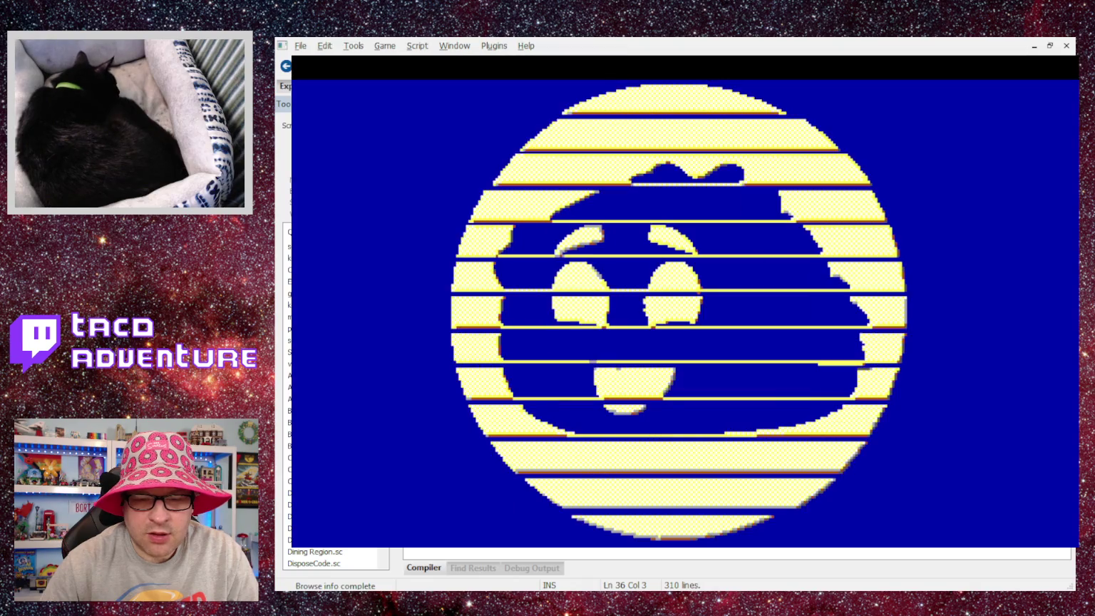
# Choose Introduction and click through the intro text and all of Aziza's dialogue lines.
pyautogui.click(476, 319)
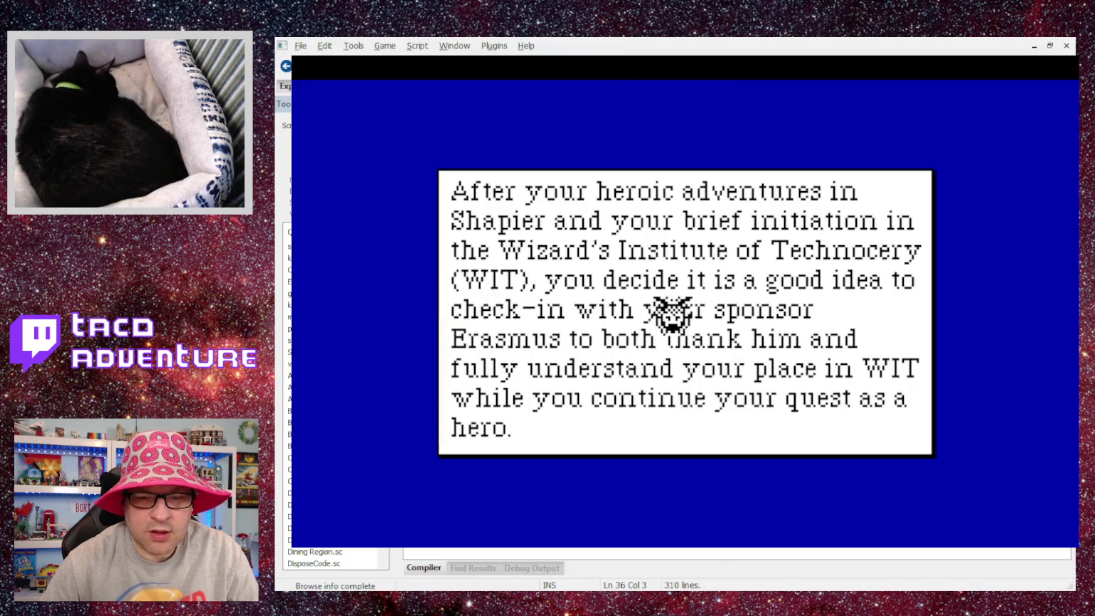
pyautogui.click(888, 361)
pyautogui.click(890, 365)
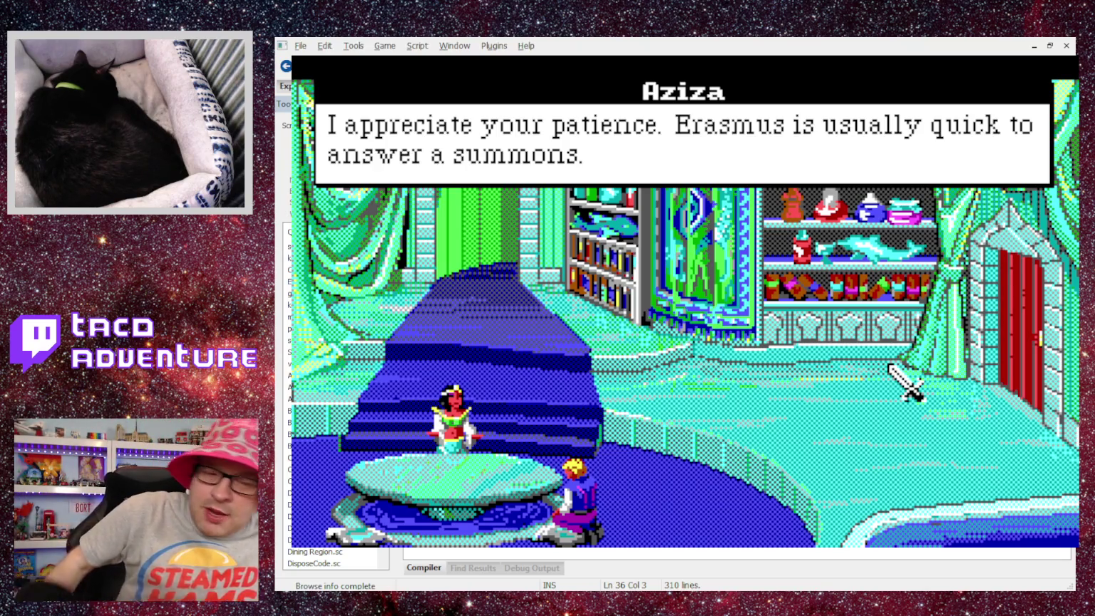
pyautogui.click(890, 366)
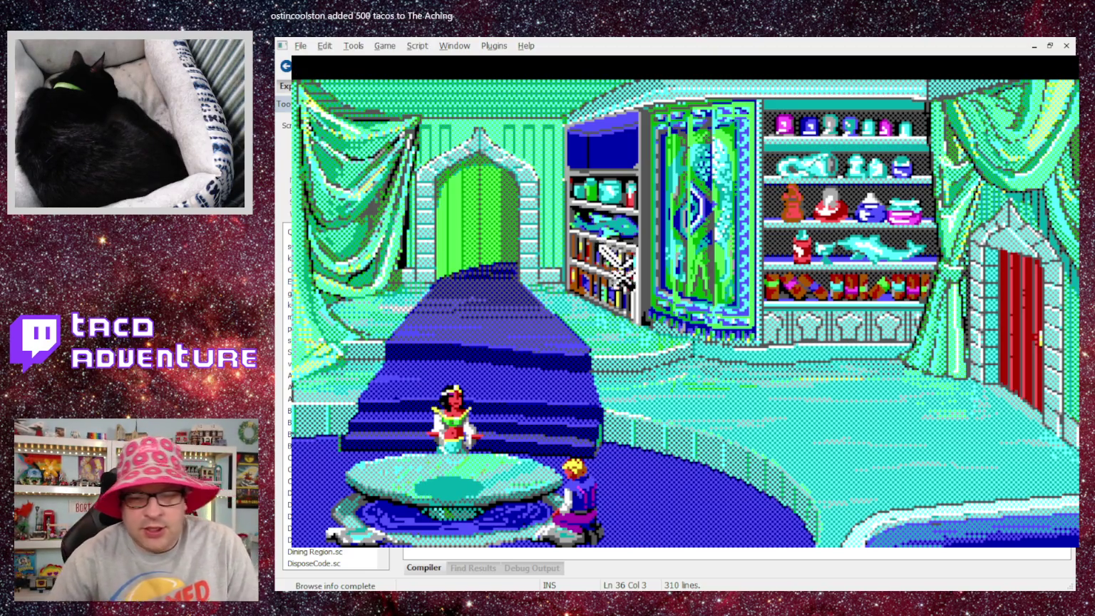
pyautogui.click(490, 466)
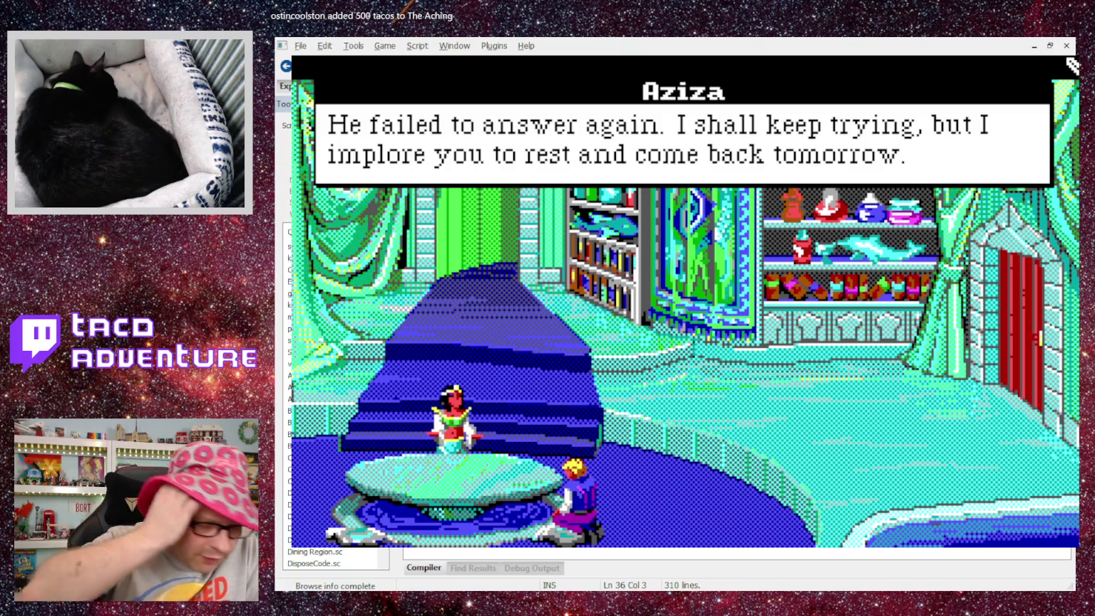
pyautogui.click(1072, 66)
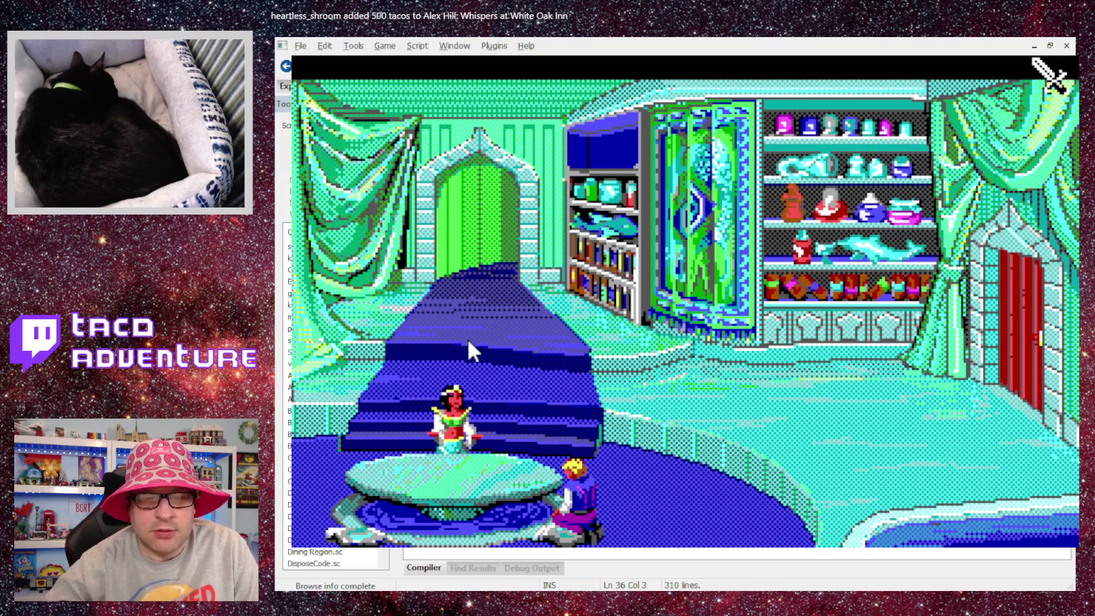
# Switch to the Intro.sc script and scroll down to the changeState cases.
pyautogui.scroll(-10, 619, 261)
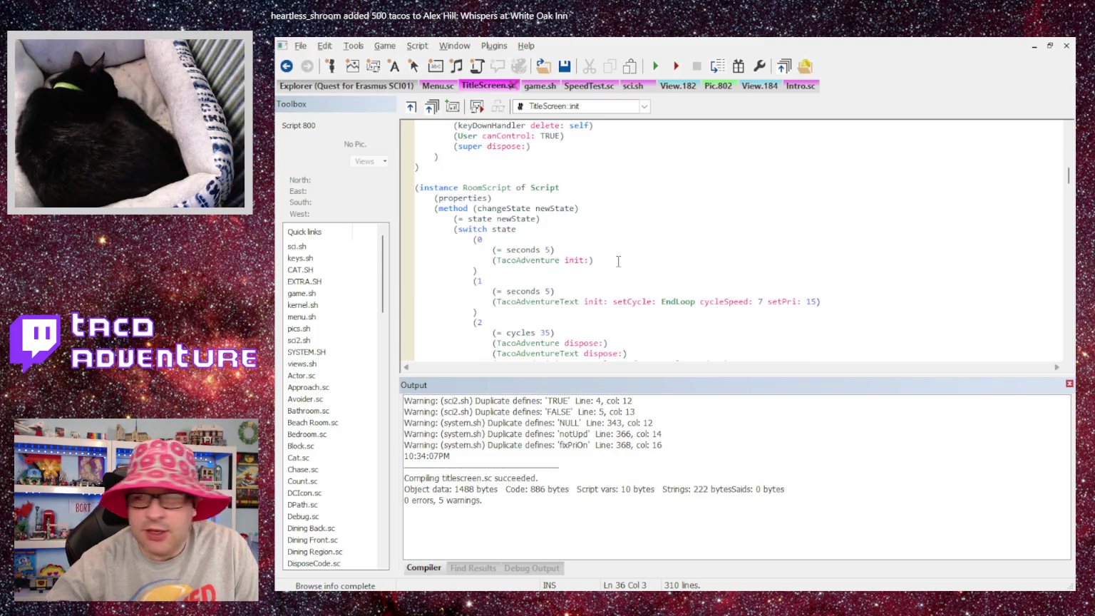
pyautogui.scroll(15, 618, 261)
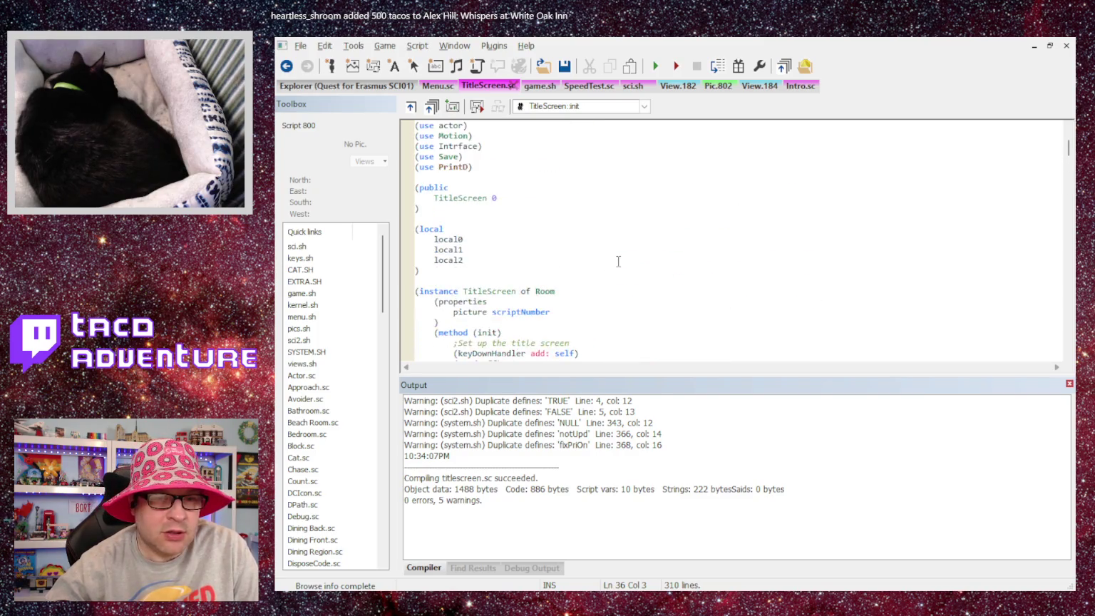
pyautogui.scroll(-10, 619, 261)
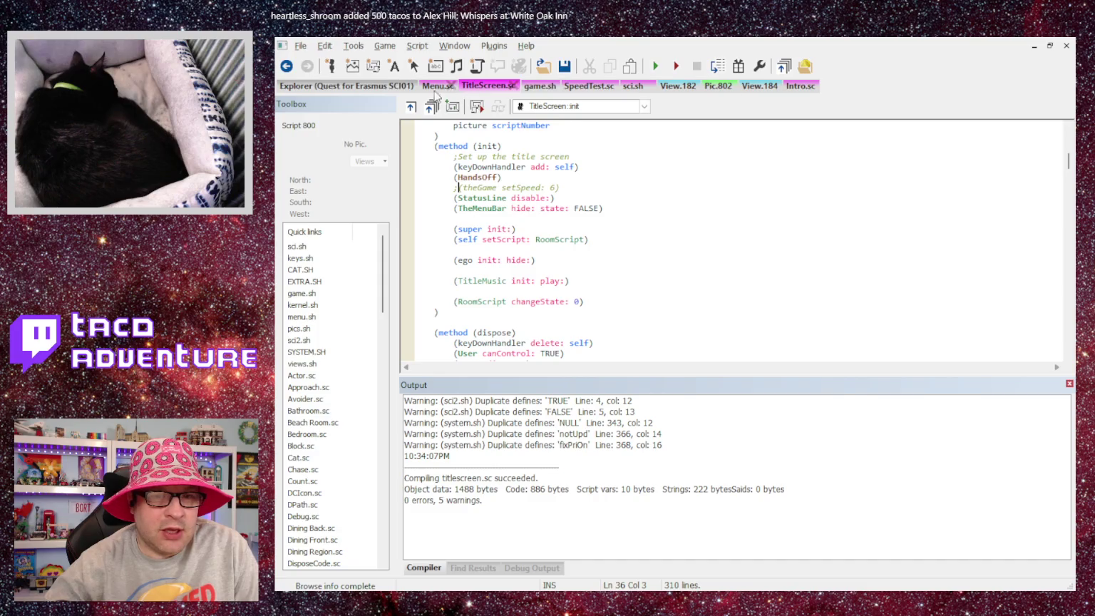
pyautogui.click(800, 85)
pyautogui.scroll(-3, 632, 240)
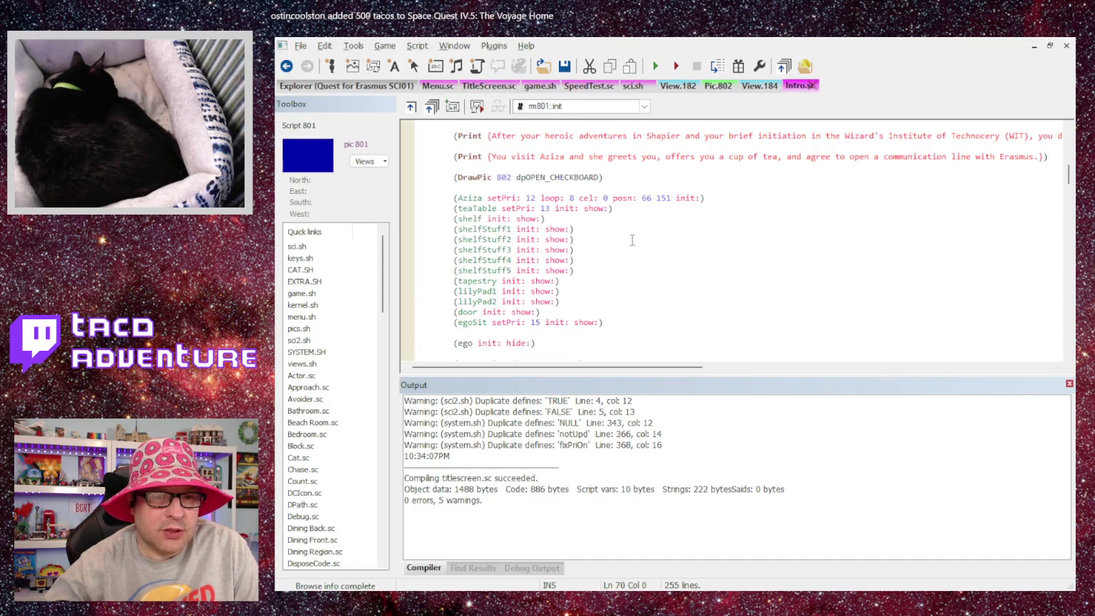
pyautogui.scroll(-15, 621, 245)
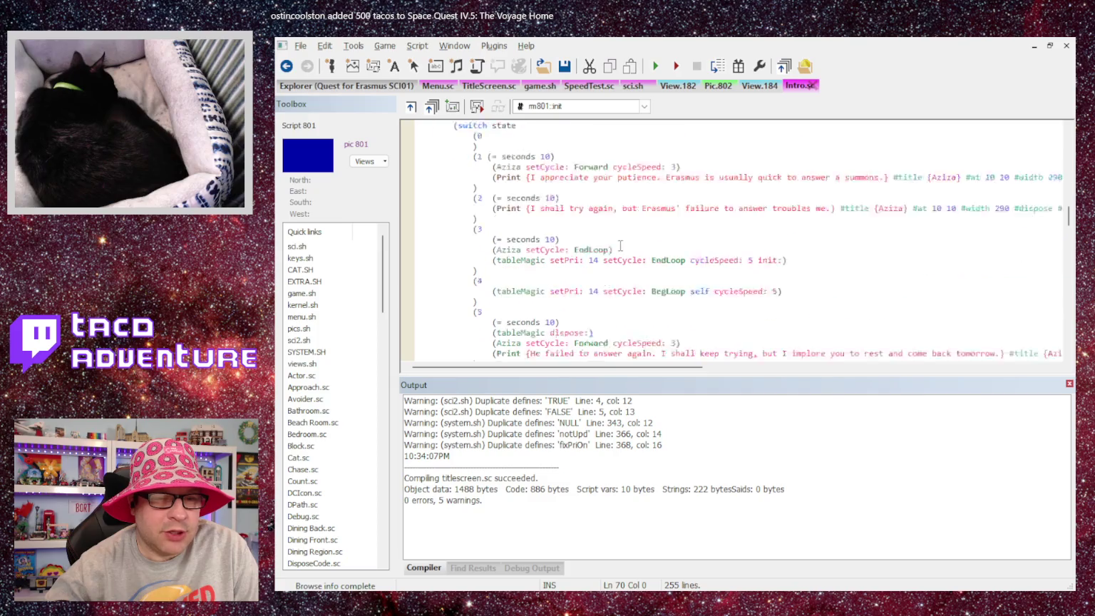
# Add a new (6 case after the last state, starting a (DrawPic call.
pyautogui.click(478, 242)
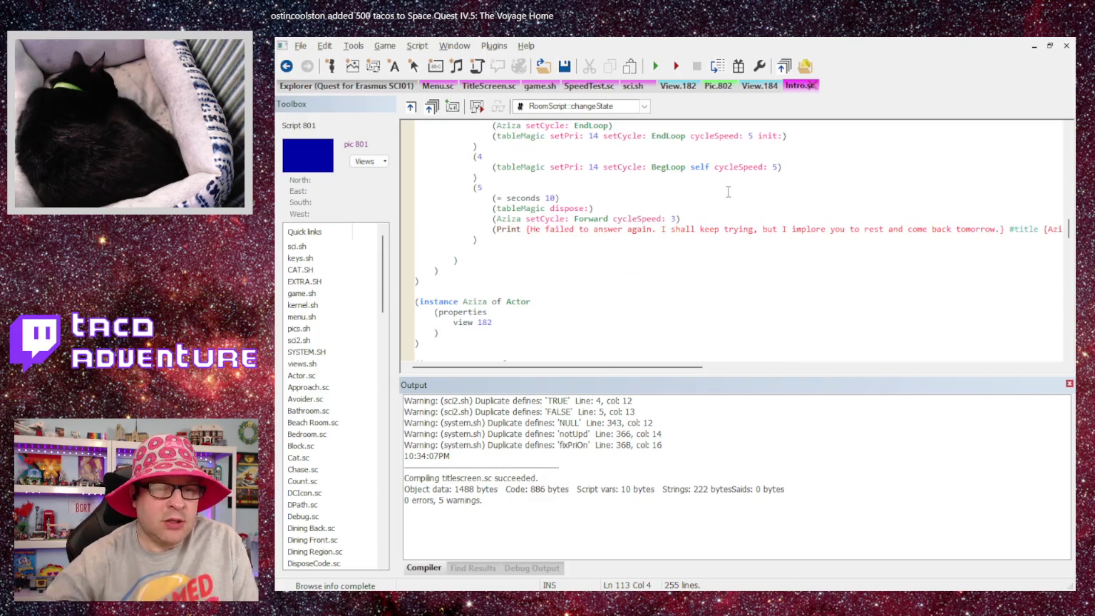
pyautogui.press('Return')
pyautogui.write('(6')
pyautogui.press('Return')
pyautogui.write('(Dr')
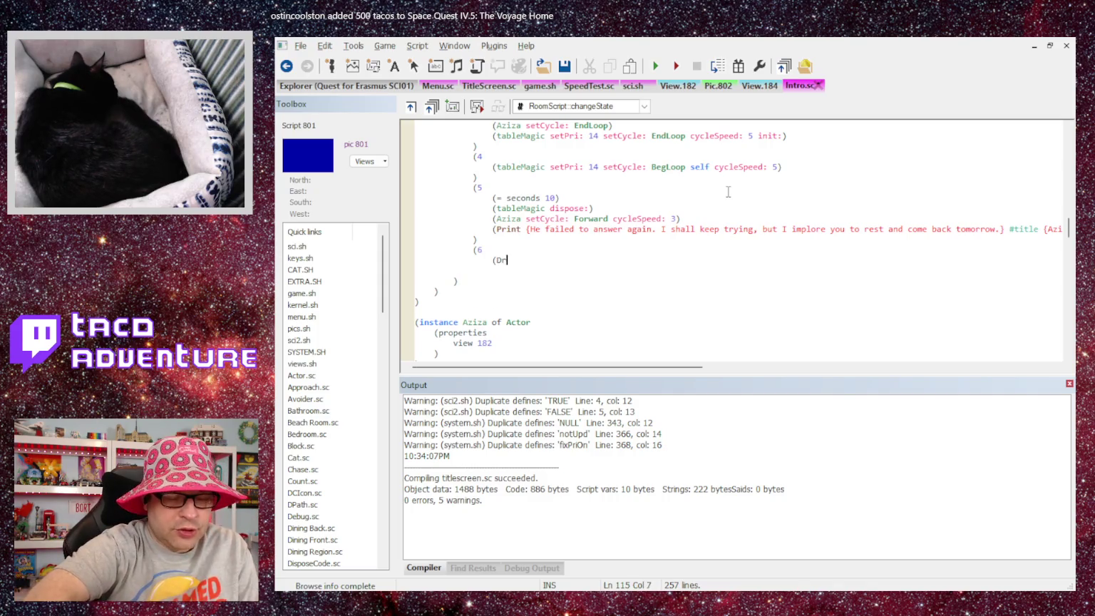
pyautogui.write('awPic')
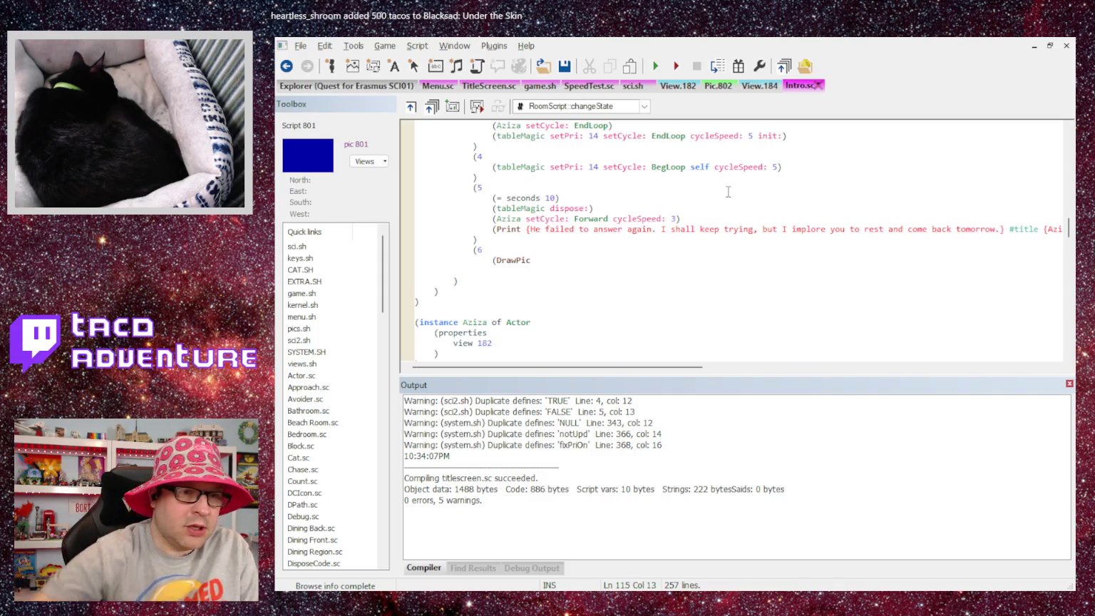
pyautogui.click(341, 86)
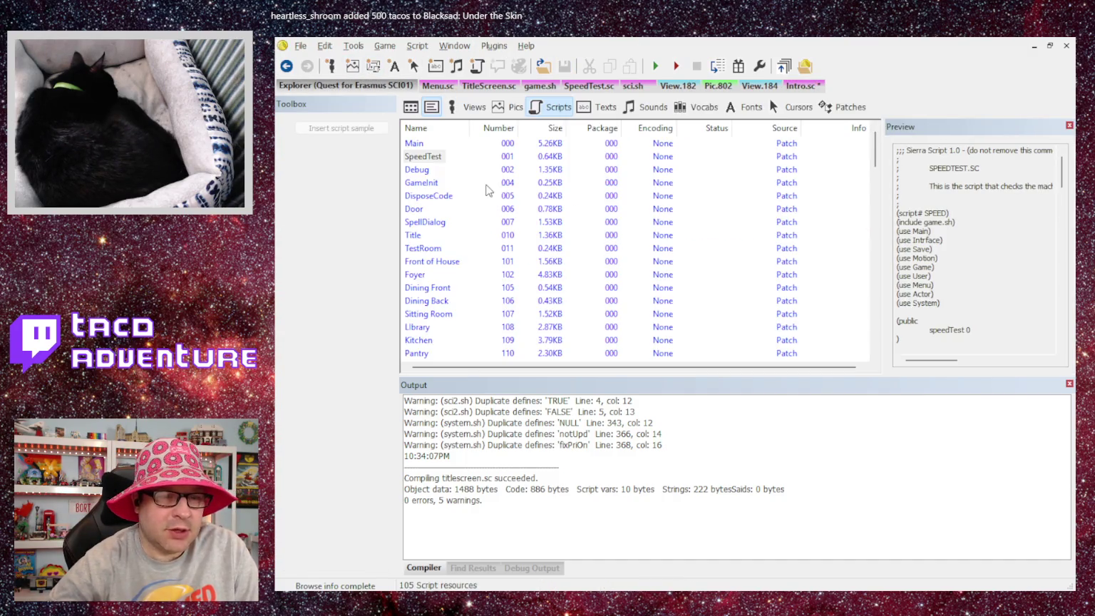
# List the game's pic resources and scroll the thumbnail grid down to the last pictures.
pyautogui.click(518, 106)
pyautogui.scroll(-10, 566, 262)
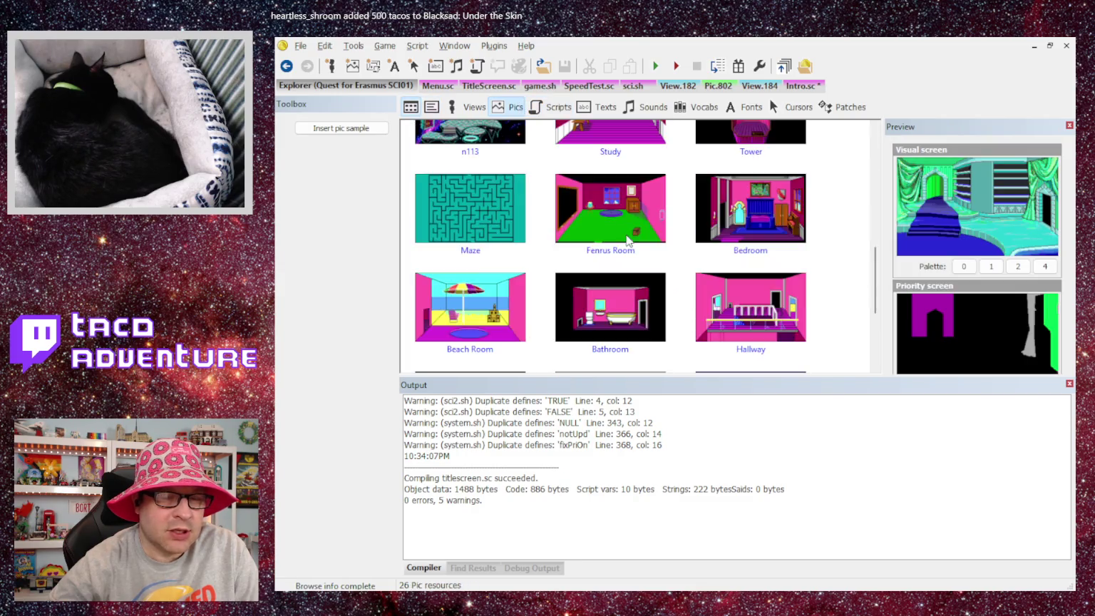
pyautogui.scroll(4, 640, 232)
pyautogui.scroll(-3, 640, 232)
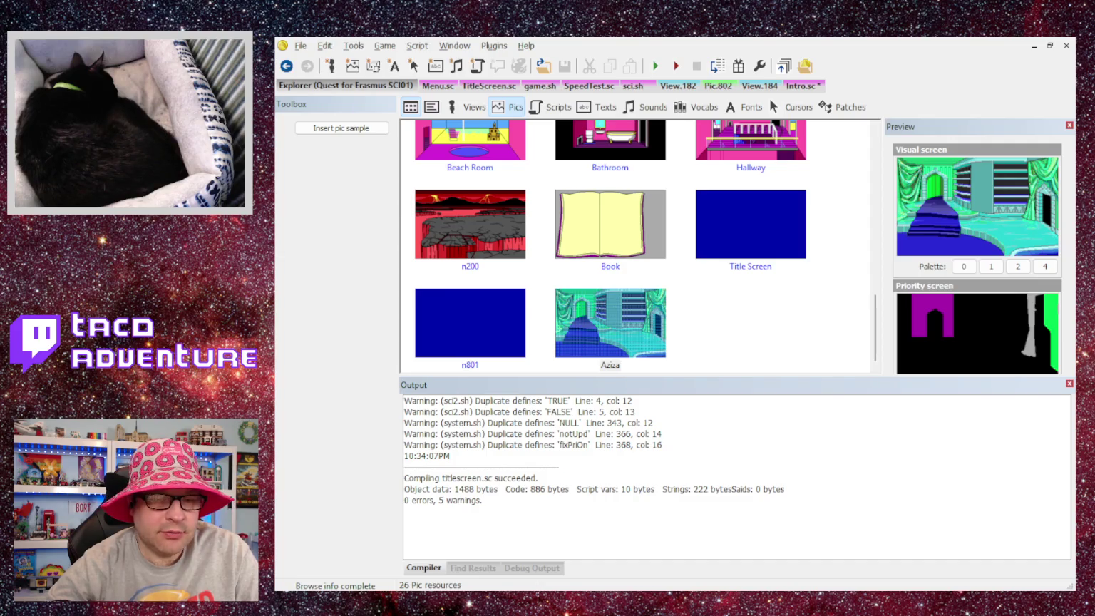
# Preview the bedroom picture n803 among the pics, then return to TitleScreen.sc.
pyautogui.click(713, 306)
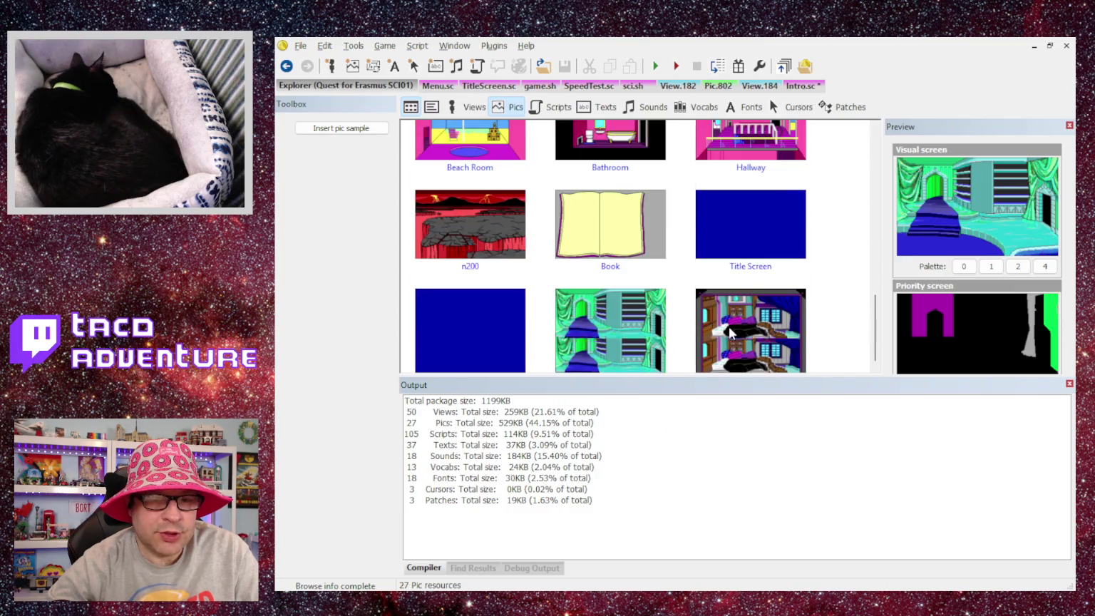
pyautogui.click(743, 333)
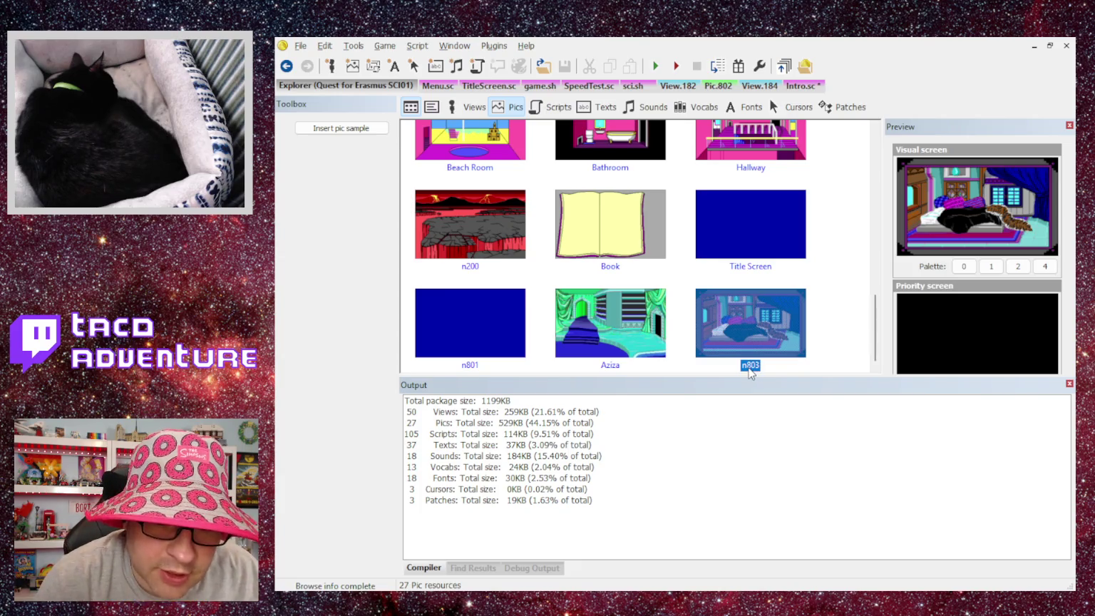
pyautogui.click(473, 87)
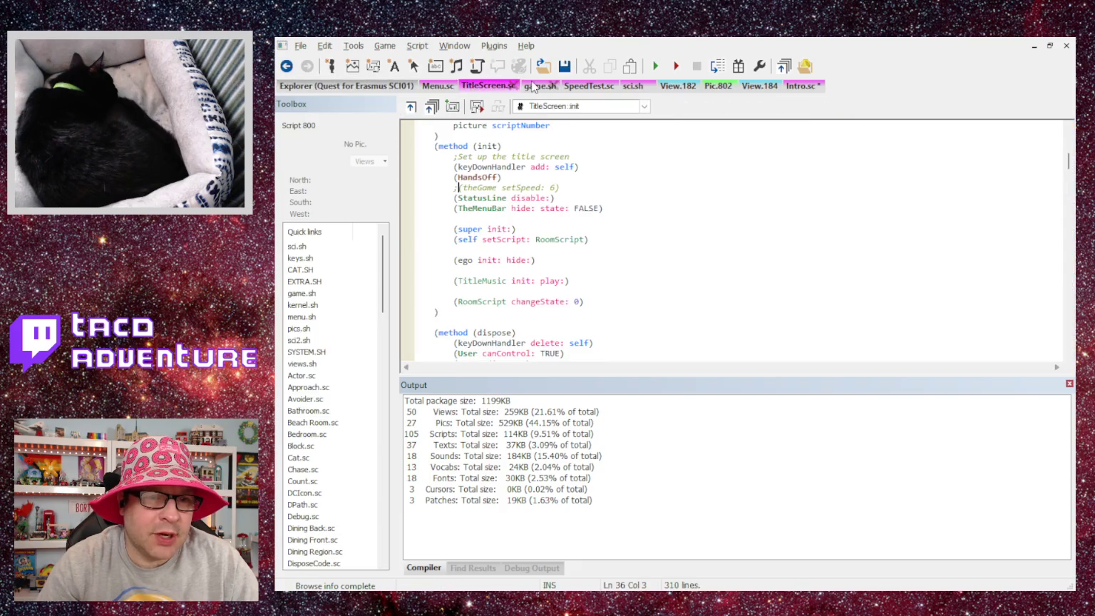
# In Intro.sc, complete state 6's call as (DrawPic 803).
pyautogui.scroll(-3, 514, 238)
pyautogui.scroll(5, 514, 238)
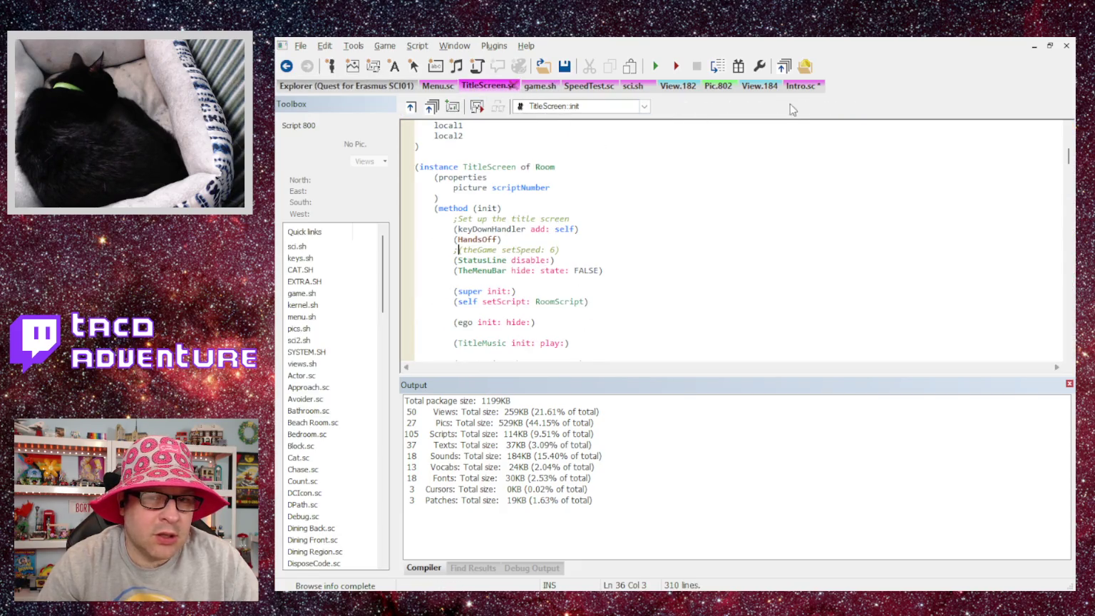
pyautogui.click(800, 85)
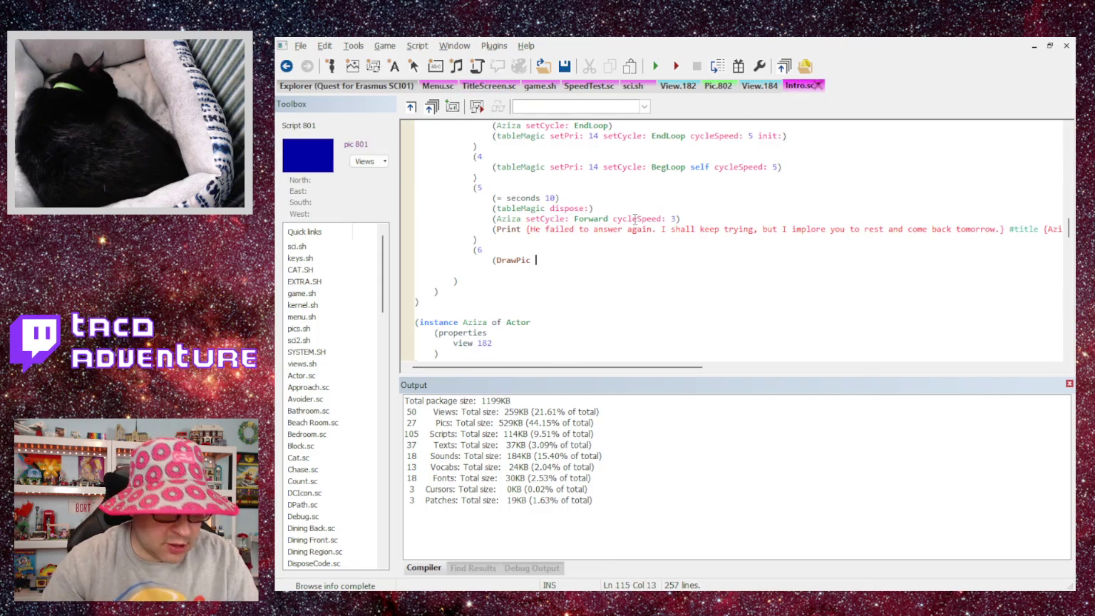
pyautogui.write('803)')
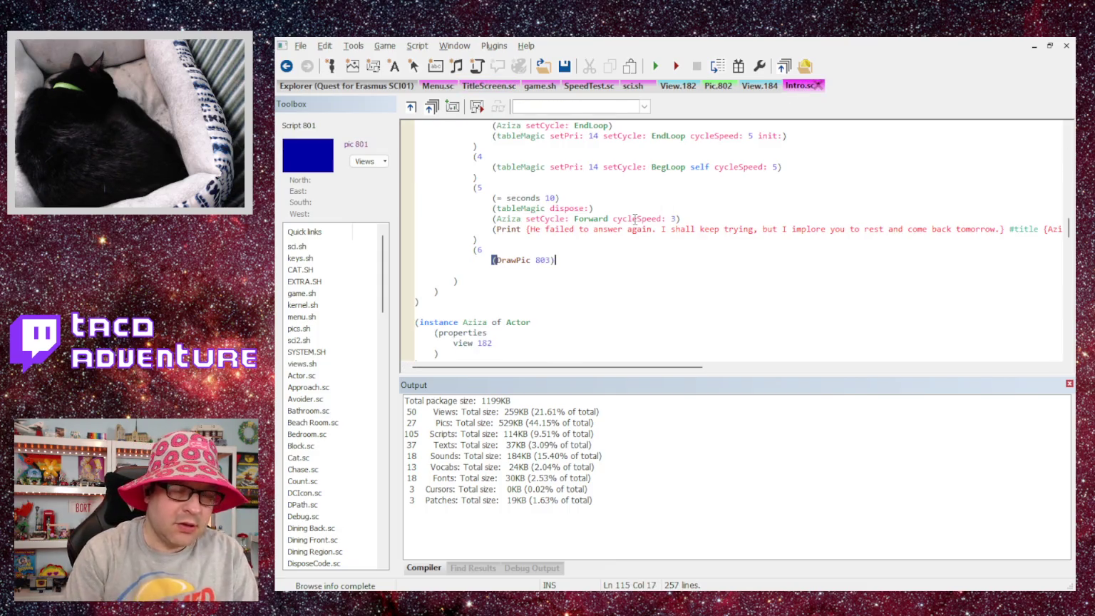
pyautogui.press('Return')
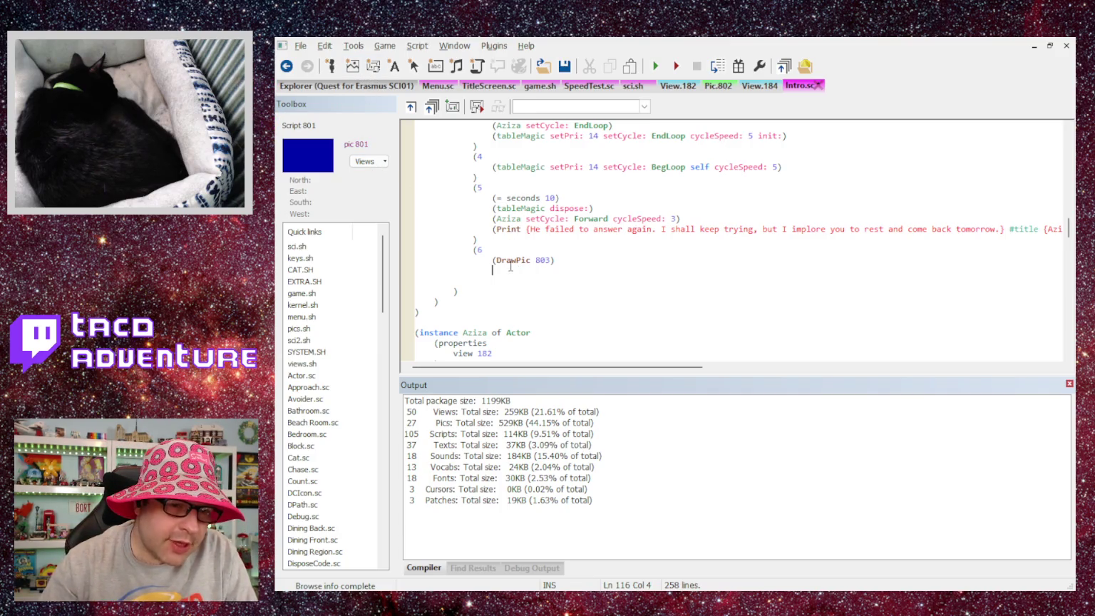
# Add the missing closing parenthesis so Intro.sc compiles with 0 errors, then run the game.
pyautogui.scroll(6, 502, 232)
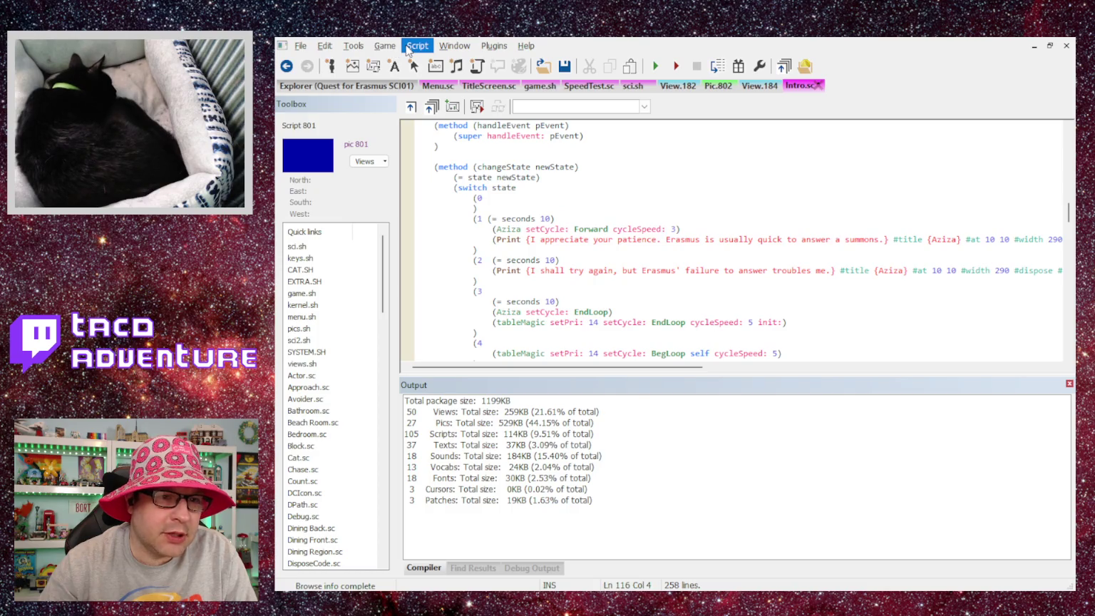
pyautogui.hotkey('ctrl', 'F7')
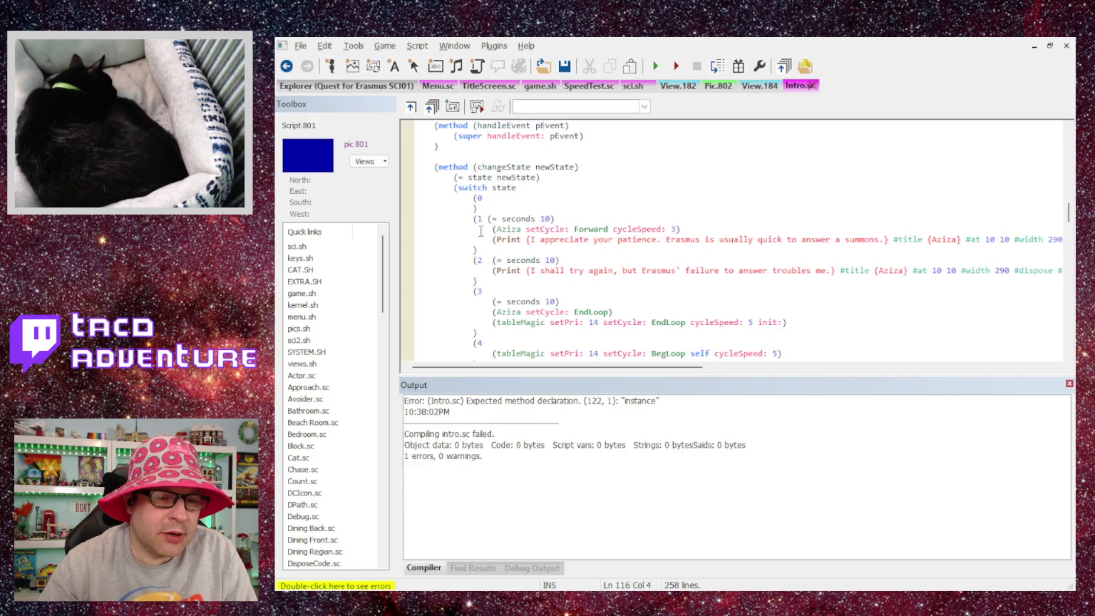
pyautogui.scroll(-4, 549, 267)
pyautogui.write(')')
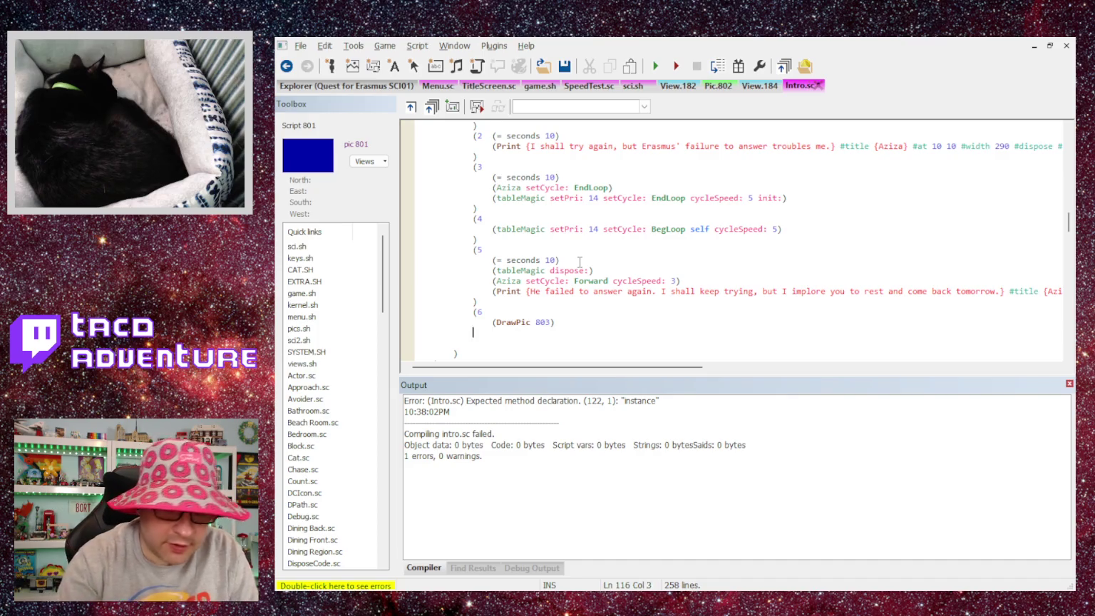
pyautogui.hotkey('ctrl', 'F7')
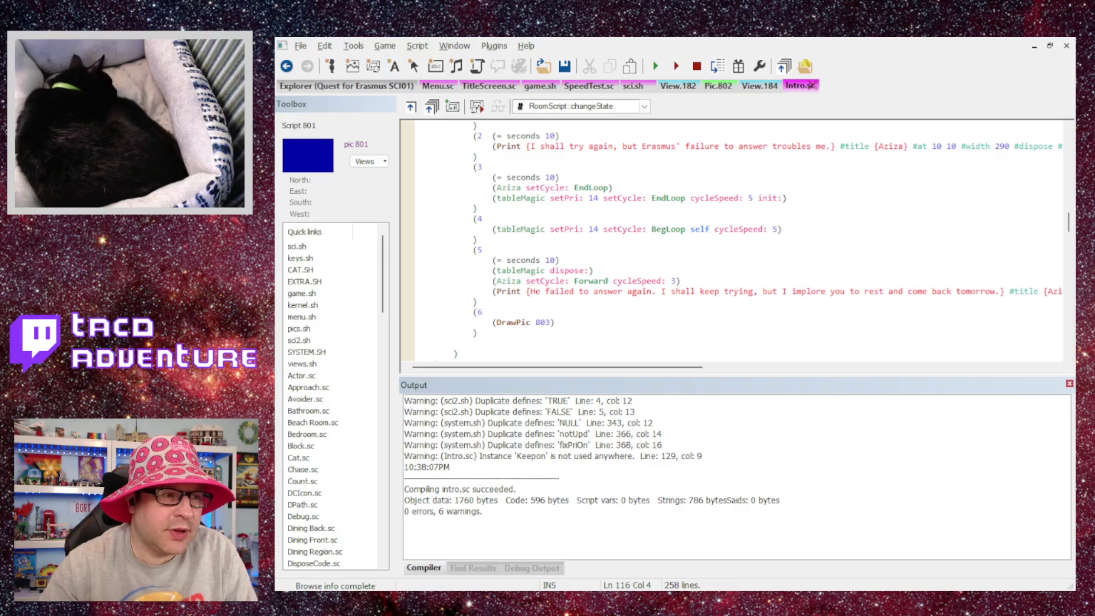
pyautogui.press('F5')
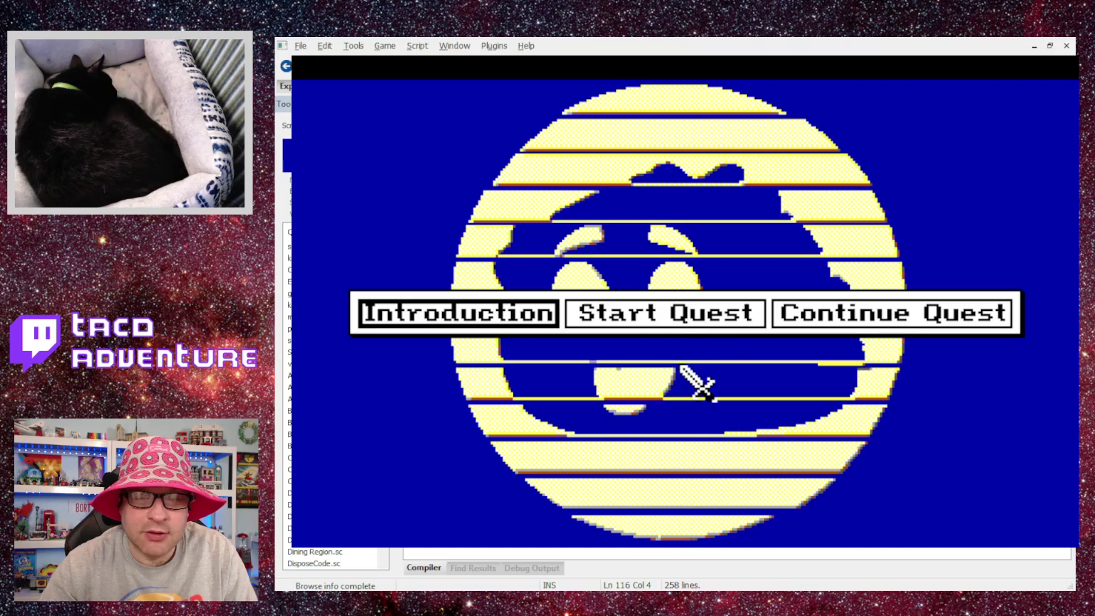
# Play the Introduction through the narration and Aziza's lines to the bedroom scene, then quit.
pyautogui.click(496, 316)
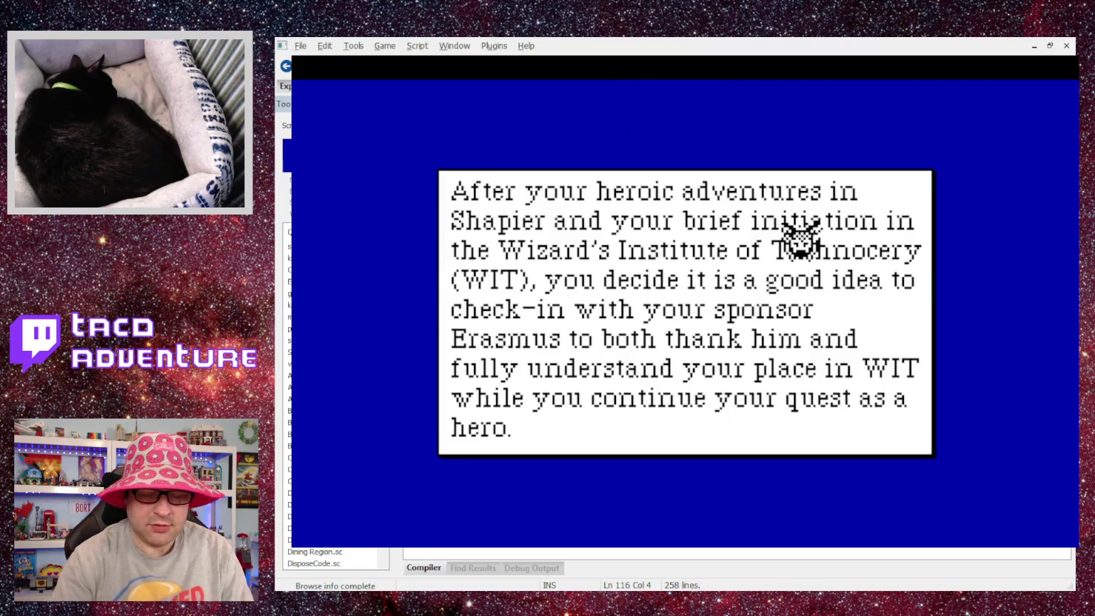
pyautogui.click(799, 241)
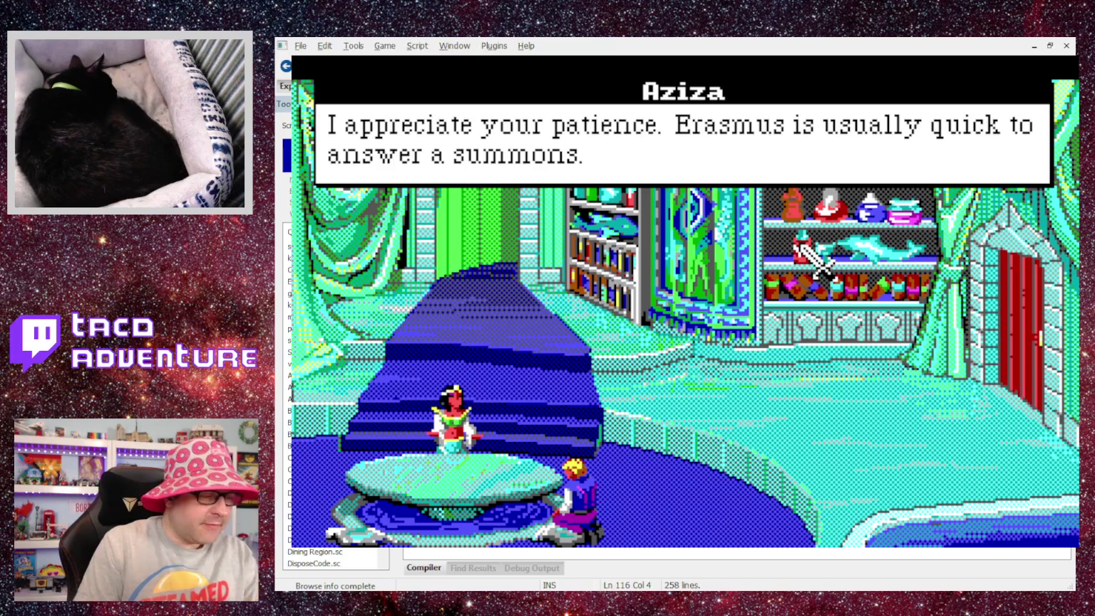
pyautogui.click(798, 242)
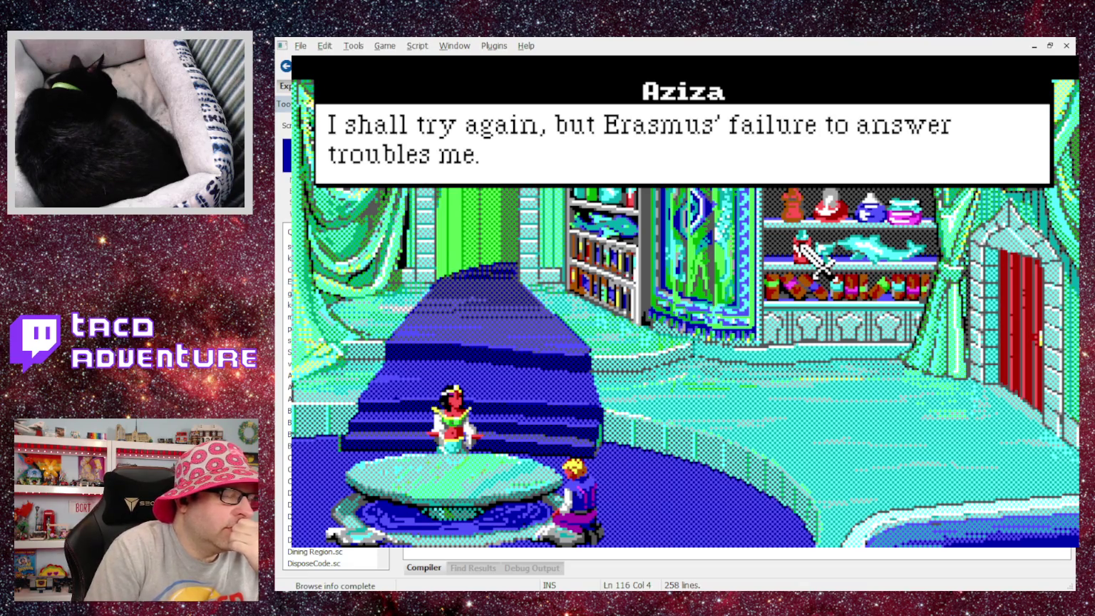
pyautogui.click(797, 244)
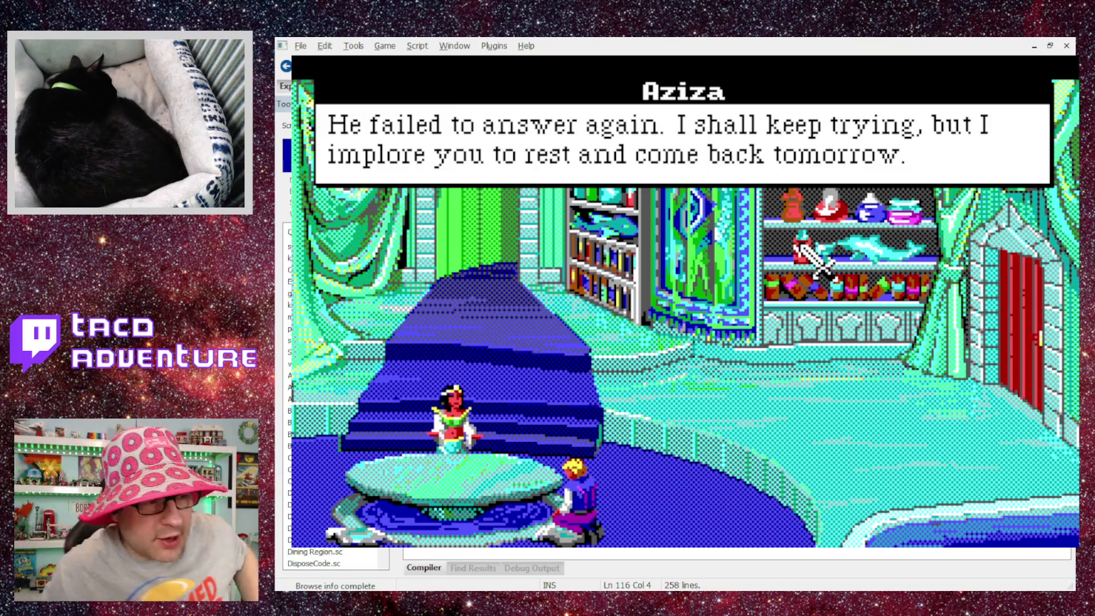
pyautogui.click(813, 260)
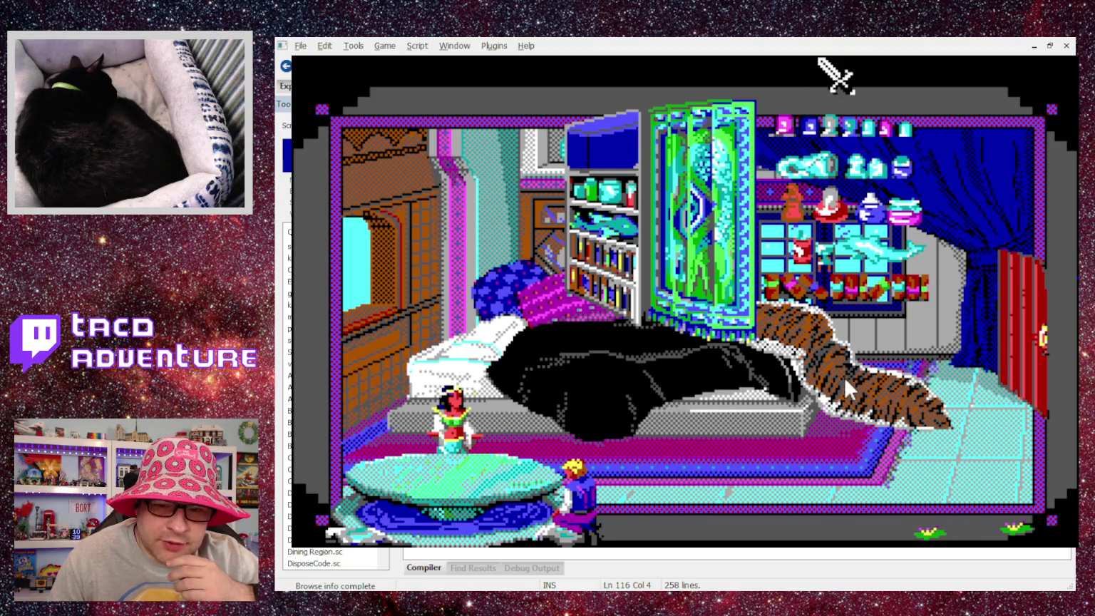
pyautogui.hotkey('alt', 'F4')
# Copy the Aziza-through-egoSit actor init lines and paste them above (DrawPic 803) in state 6.
pyautogui.scroll(6, 633, 298)
pyautogui.scroll(10, 634, 298)
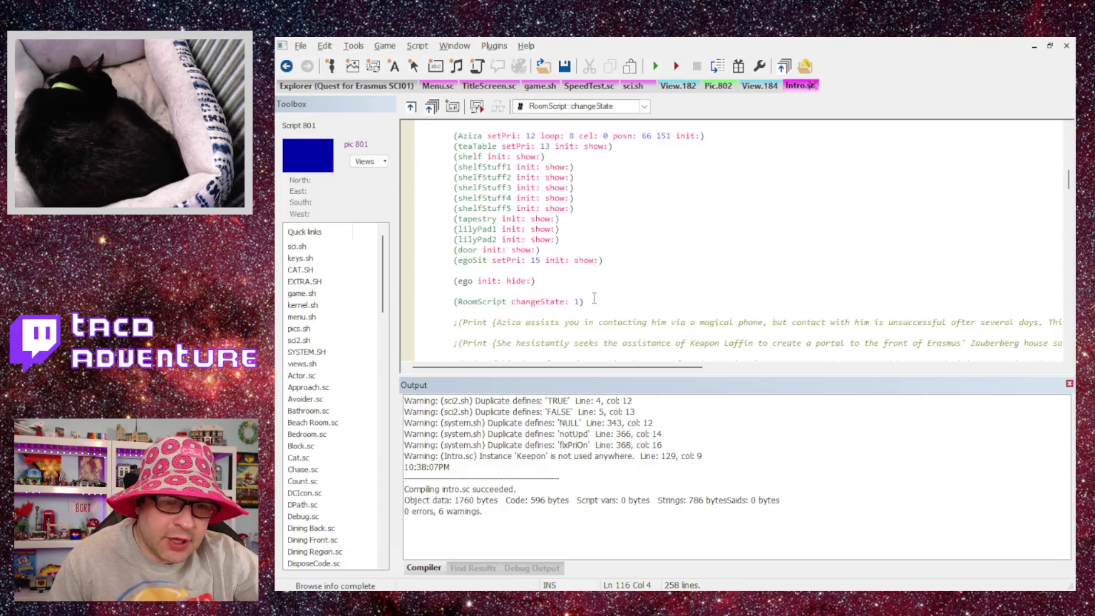
pyautogui.moveTo(605, 323)
pyautogui.mouseDown()
pyautogui.moveTo(463, 272)
pyautogui.moveTo(404, 200)
pyautogui.mouseUp()
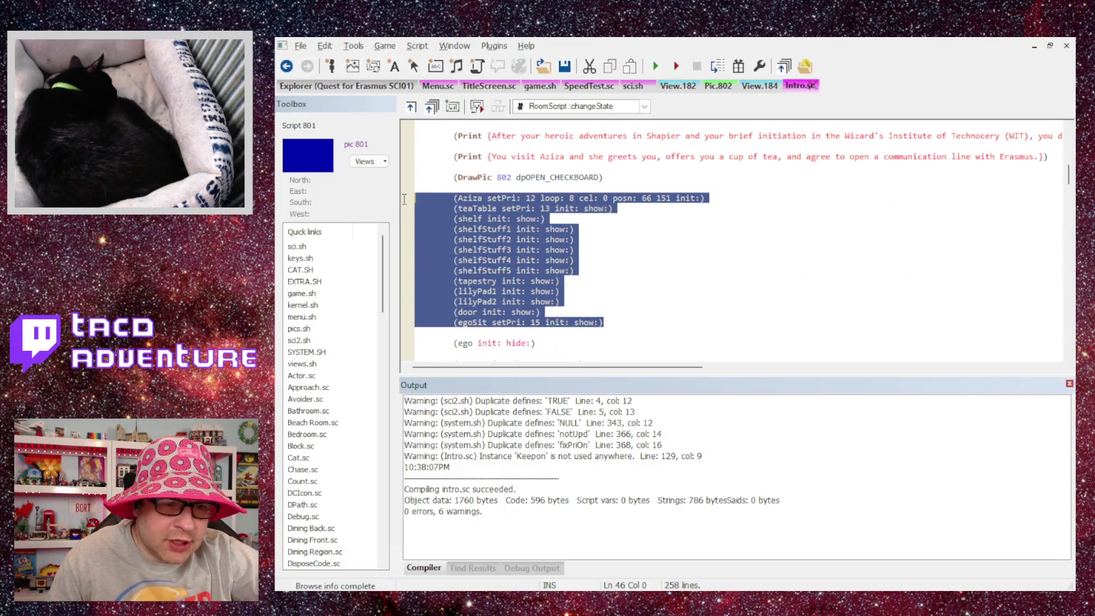
pyautogui.scroll(-4, 678, 308)
pyautogui.scroll(-10, 678, 308)
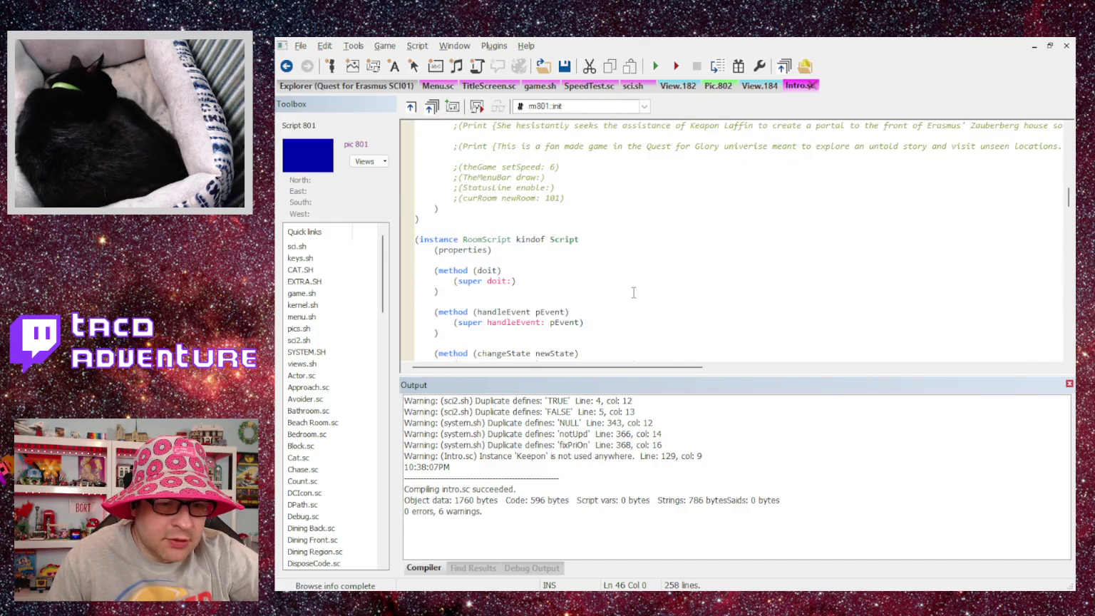
pyautogui.click(475, 259)
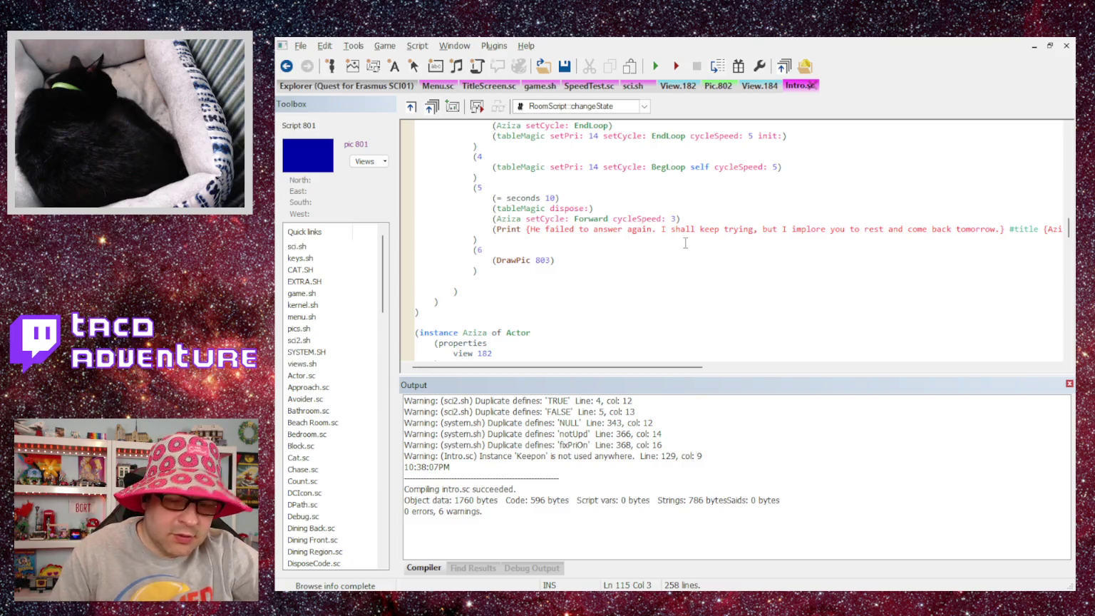
pyautogui.press('Return')
pyautogui.press('Up')
pyautogui.hotkey('ctrl', 'v')
# Indent the pasted actor lines to fit inside state 6.
pyautogui.click(453, 229)
pyautogui.scroll(-2, 454, 229)
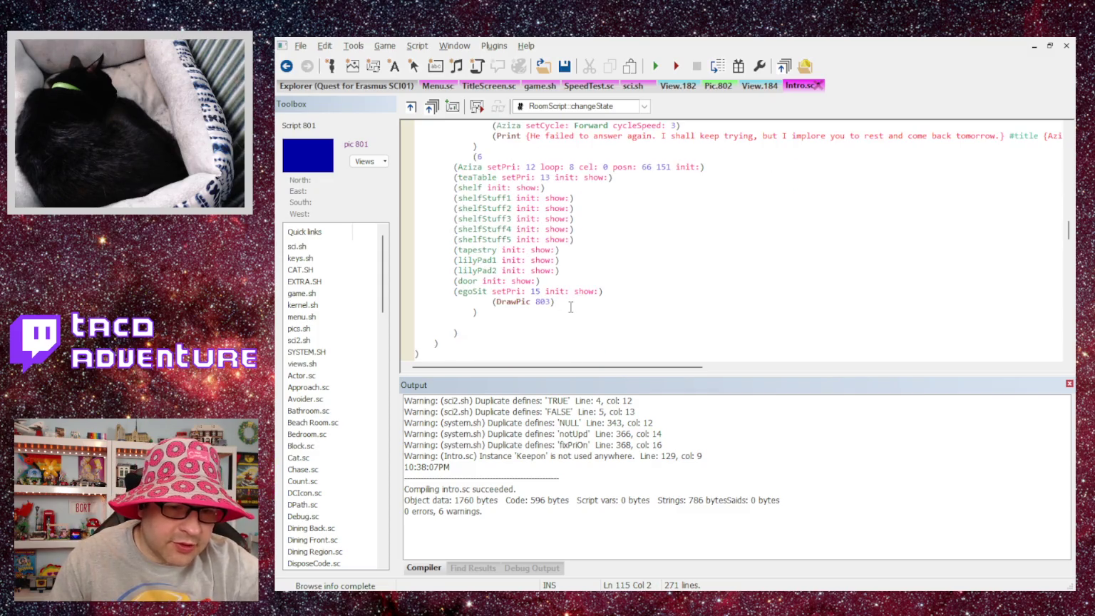
pyautogui.moveTo(610, 292)
pyautogui.mouseDown()
pyautogui.moveTo(438, 221)
pyautogui.moveTo(412, 166)
pyautogui.mouseUp()
pyautogui.press('Tab')
pyautogui.press('Tab')
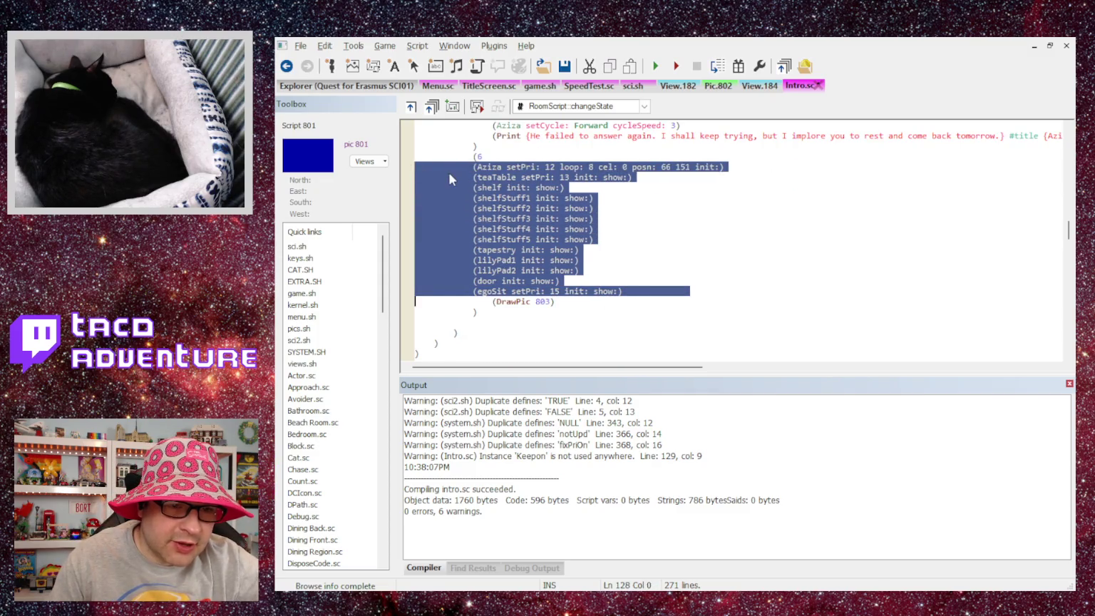
pyautogui.click(546, 239)
# Replace the init arguments of the Aziza, teaTable and shelf lines with hide:.
pyautogui.moveTo(526, 169); pyautogui.dragTo(741, 171)
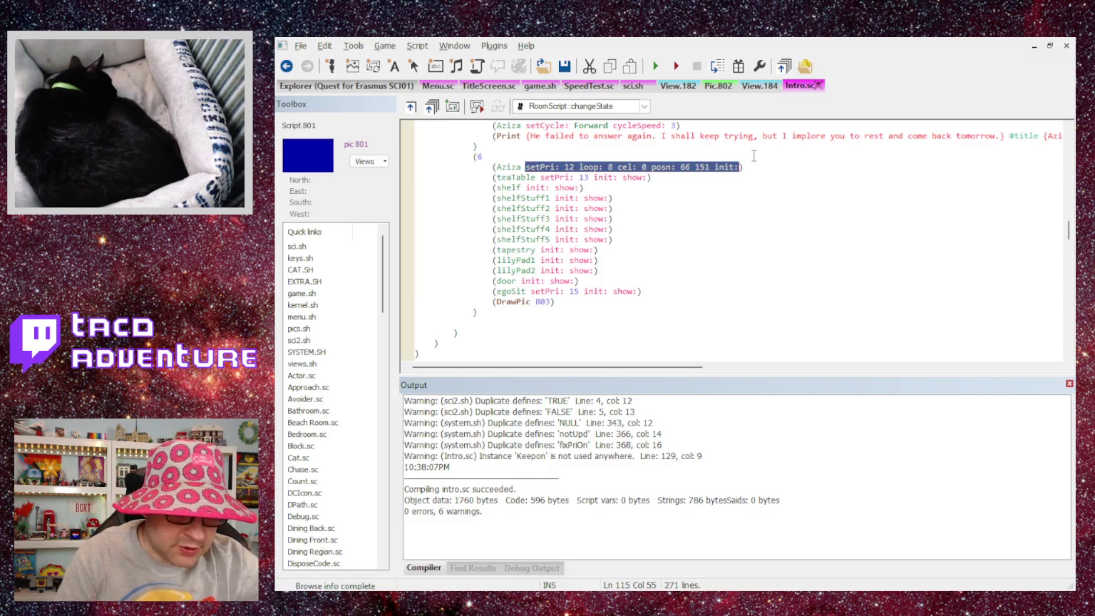
pyautogui.write('hide:')
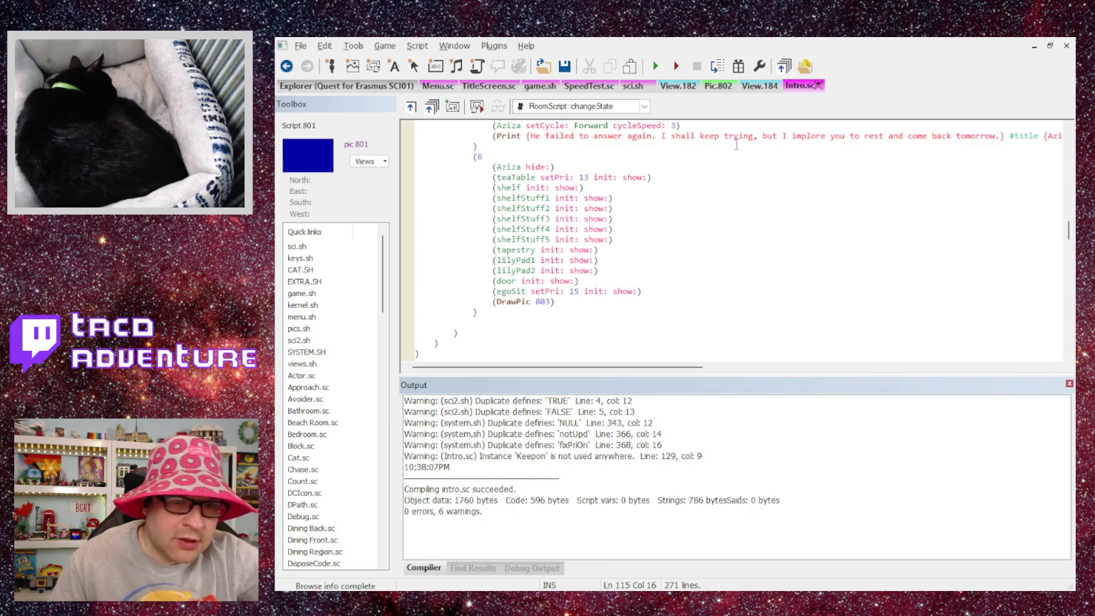
pyautogui.moveTo(543, 177)
pyautogui.mouseDown()
pyautogui.moveTo(642, 187)
pyautogui.moveTo(648, 177)
pyautogui.mouseUp()
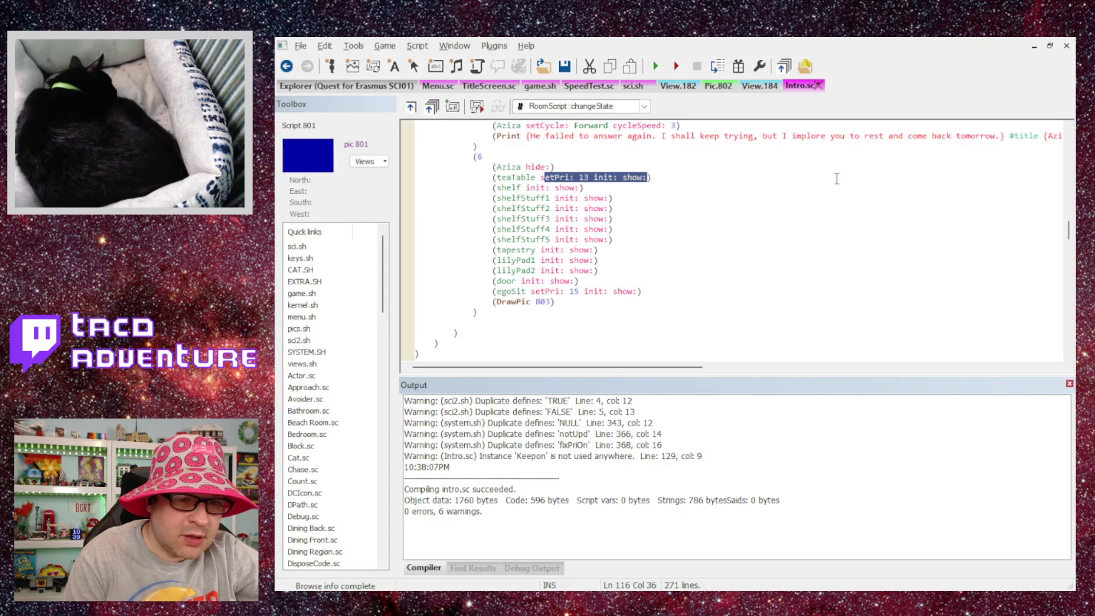
pyautogui.write('hide:')
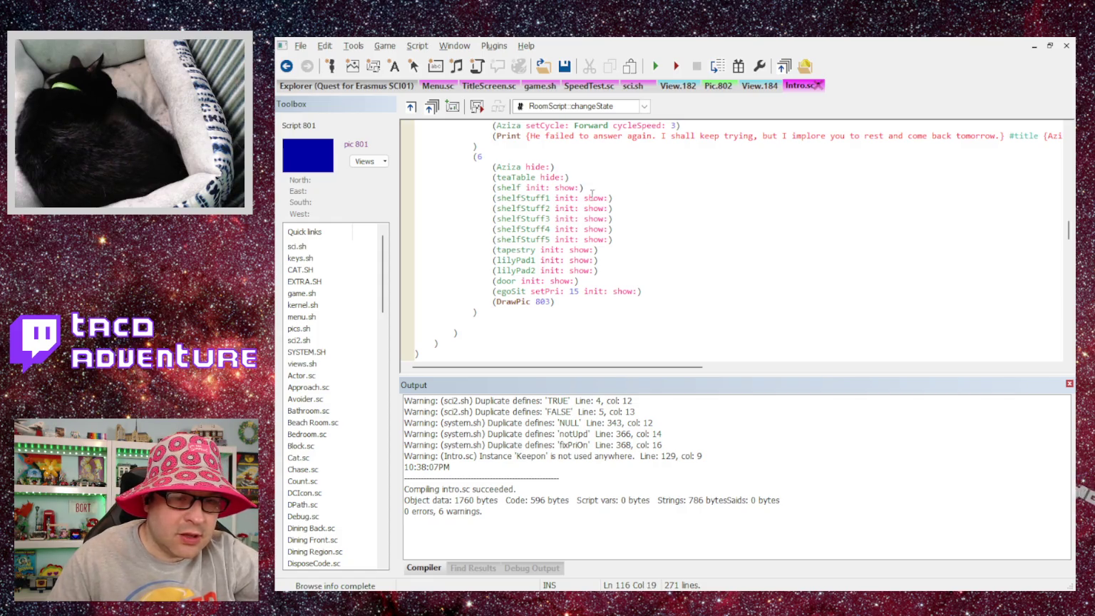
pyautogui.moveTo(526, 187); pyautogui.dragTo(577, 189)
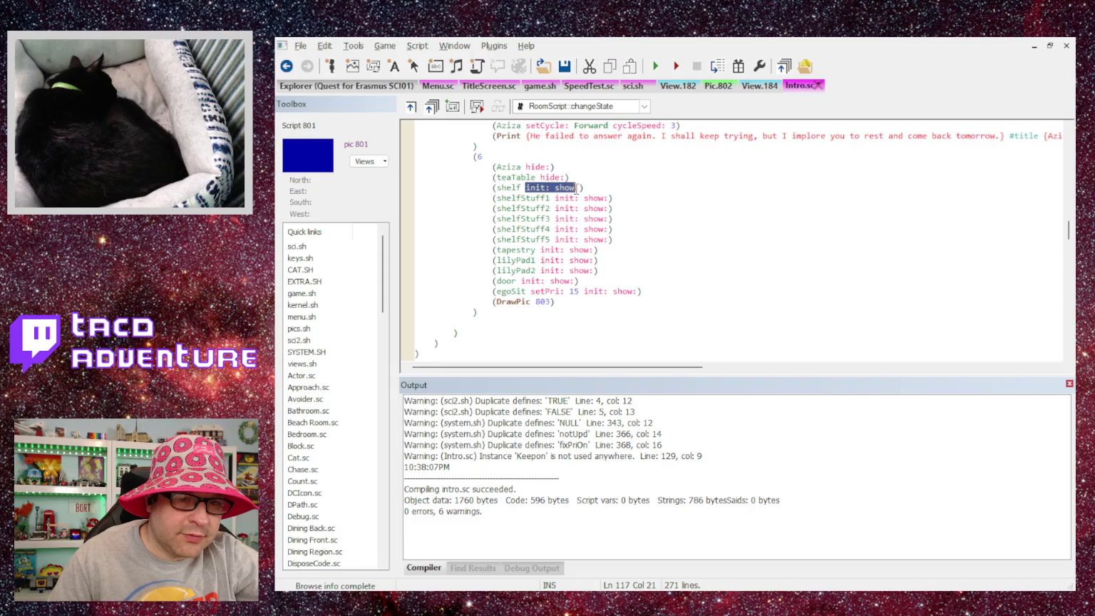
pyautogui.write('hideL:')
pyautogui.press('Left')
pyautogui.press('BackSpace')
pyautogui.hotkey('shift', 'Left')
pyautogui.hotkey('shift', 'Left')
pyautogui.hotkey('shift', 'Left')
# Change init: show: to hide: on shelfStuff1 through shelfStuff5.
pyautogui.press('Down')
pyautogui.press('Right')
pyautogui.press('Right')
pyautogui.press('Right')
pyautogui.hotkey('shift', 'End')
pyautogui.hotkey('shift', 'Left')
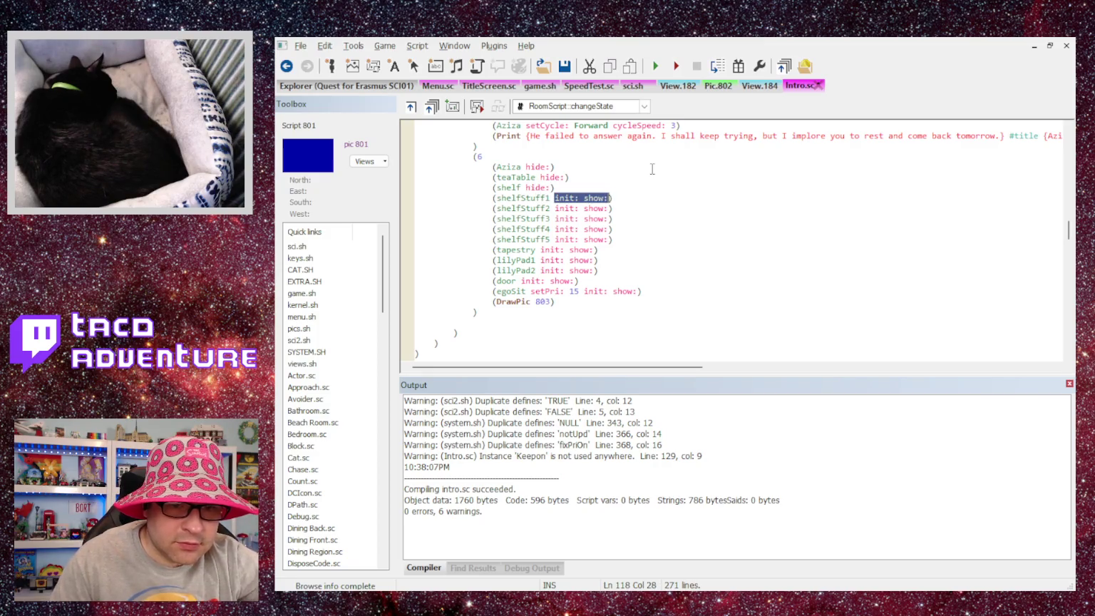
pyautogui.write('hide:')
pyautogui.press('Down')
pyautogui.hotkey('shift', 'End')
pyautogui.hotkey('shift', 'Left')
pyautogui.write('hide:')
pyautogui.press('Down')
pyautogui.press('Left')
pyautogui.hotkey('shift', 'End')
pyautogui.hotkey('shift', 'Left')
pyautogui.press('Left')
pyautogui.hotkey('shift', 'End')
pyautogui.hotkey('shift', 'Left')
pyautogui.write('hide:')
pyautogui.press('Down')
pyautogui.press('Left')
pyautogui.press('Left')
pyautogui.hotkey('shift', 'End')
pyautogui.hotkey('shift', 'Left')
pyautogui.press('Left')
pyautogui.hotkey('shift', 'End')
pyautogui.press('Left')
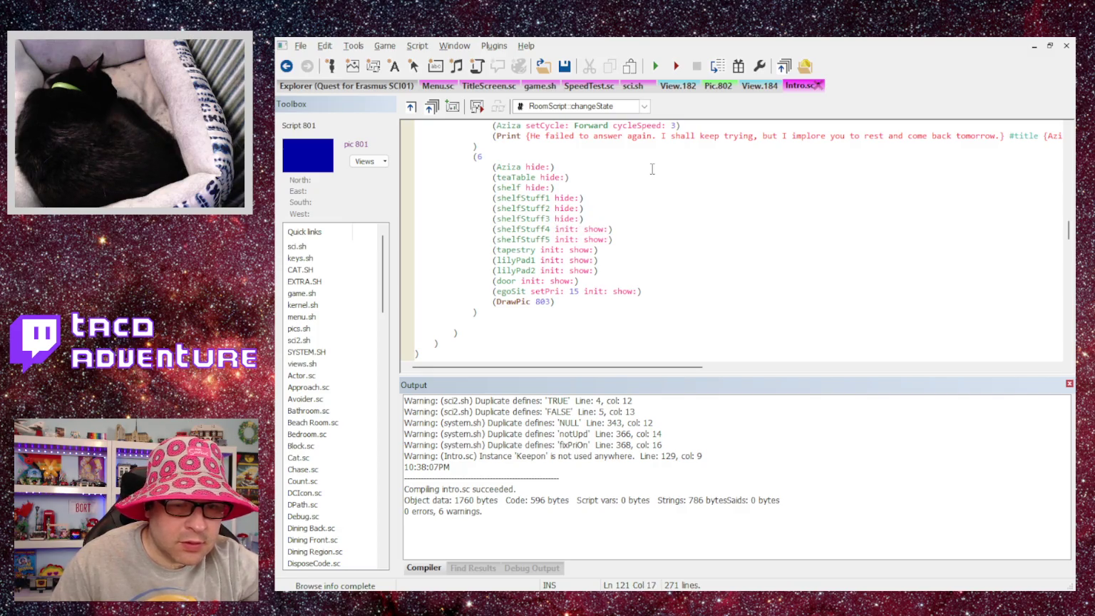
pyautogui.hotkey('shift', 'End')
pyautogui.hotkey('shift', 'Left')
pyautogui.write('hide:')
pyautogui.press('Down')
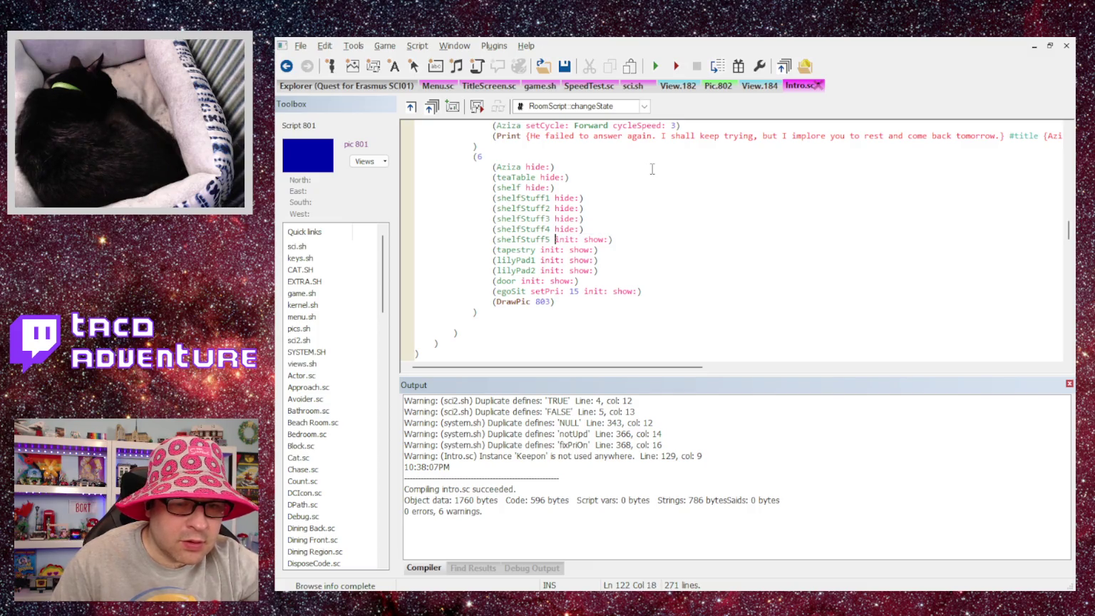
pyautogui.hotkey('shift', 'End')
pyautogui.hotkey('shift', 'Left')
pyautogui.write('hide:')
# Change the tapestry, lilyPad1, lilyPad2, door and egoSit lines to hide:.
pyautogui.press('Down')
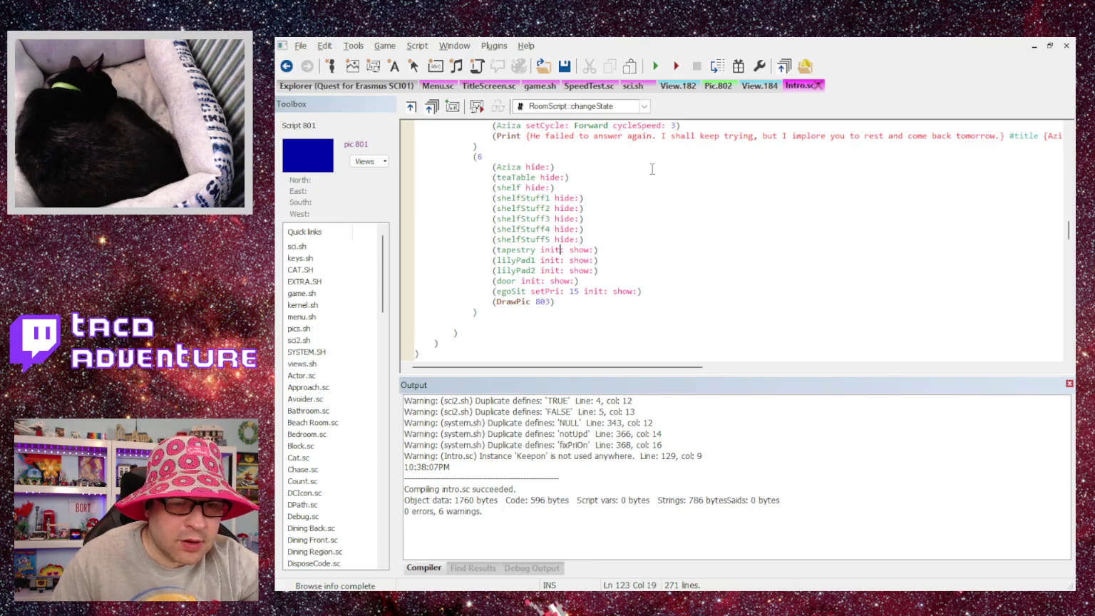
pyautogui.hotkey('ctrl', 'Left')
pyautogui.hotkey('ctrl', 'Left')
pyautogui.hotkey('shift', 'End')
pyautogui.hotkey('shift', 'Left')
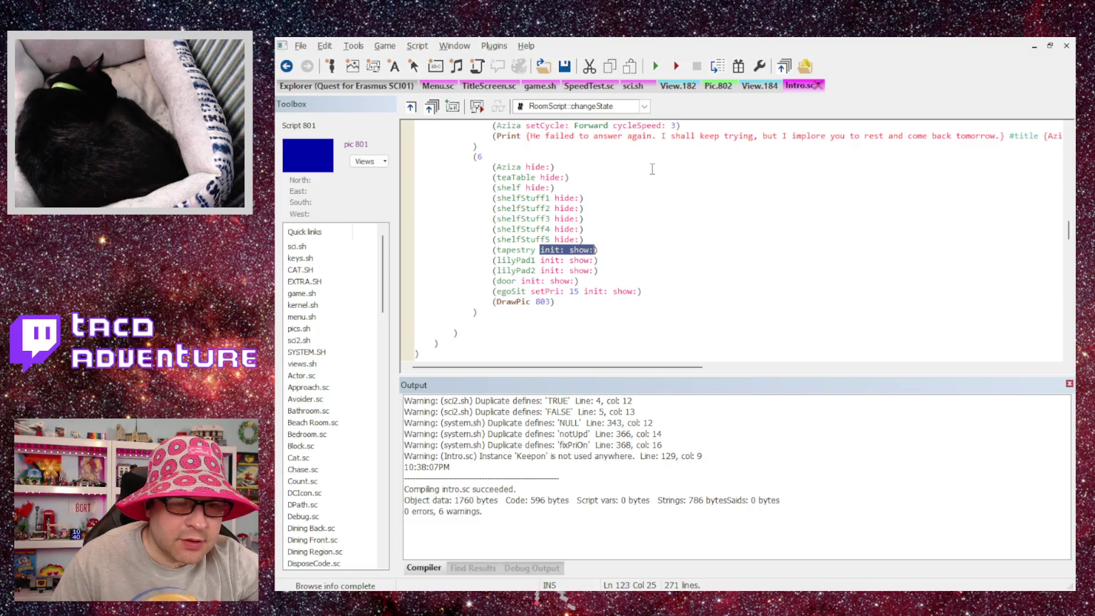
pyautogui.write('hide:')
pyautogui.press('Down')
pyautogui.hotkey('ctrl', 'Left')
pyautogui.hotkey('shift', 'End')
pyautogui.hotkey('shift', 'Left')
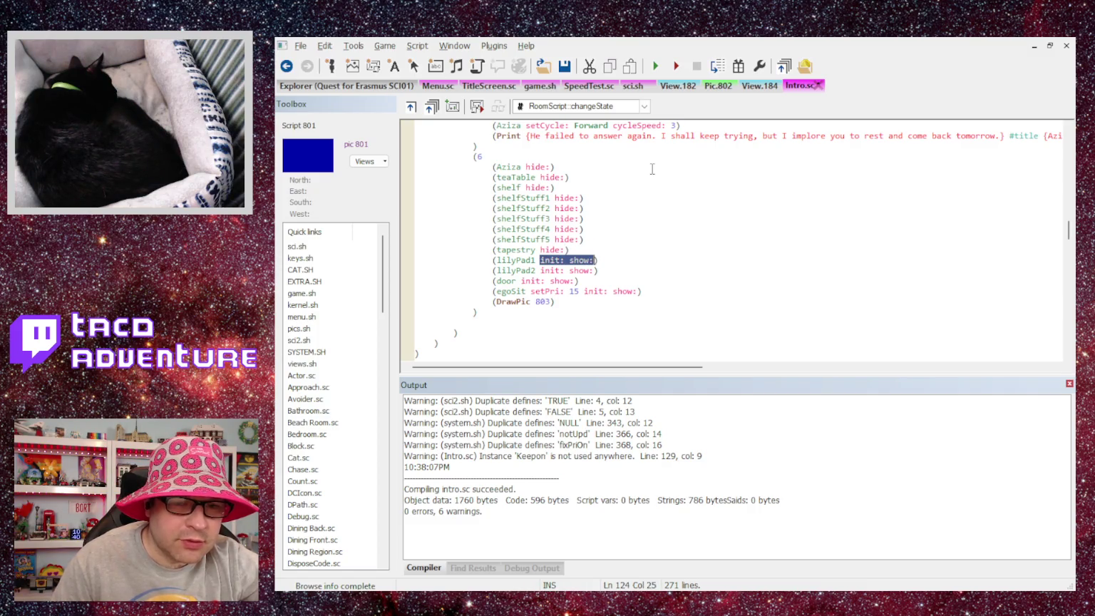
pyautogui.write('hide:')
pyautogui.press('Down')
pyautogui.hotkey('shift', 'End')
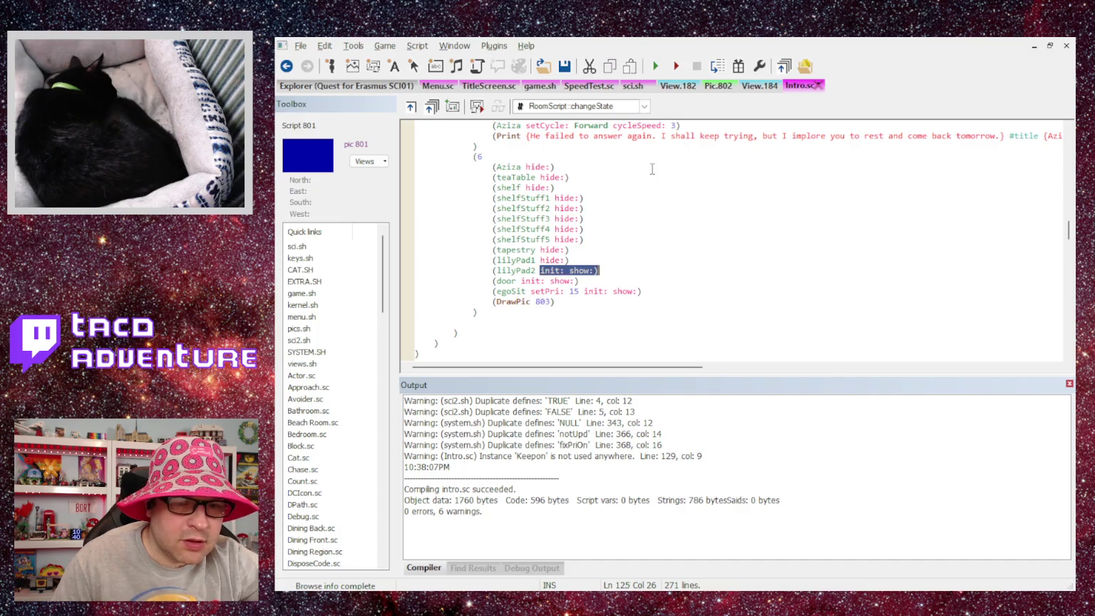
pyautogui.write('hide:')
pyautogui.press('Down')
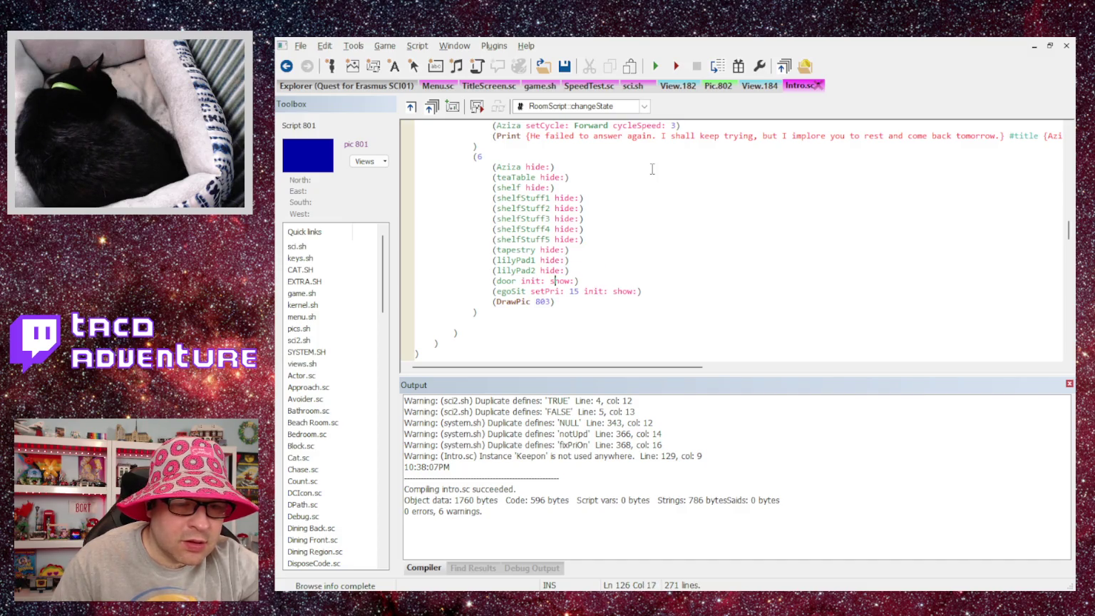
pyautogui.hotkey('shift', 'End')
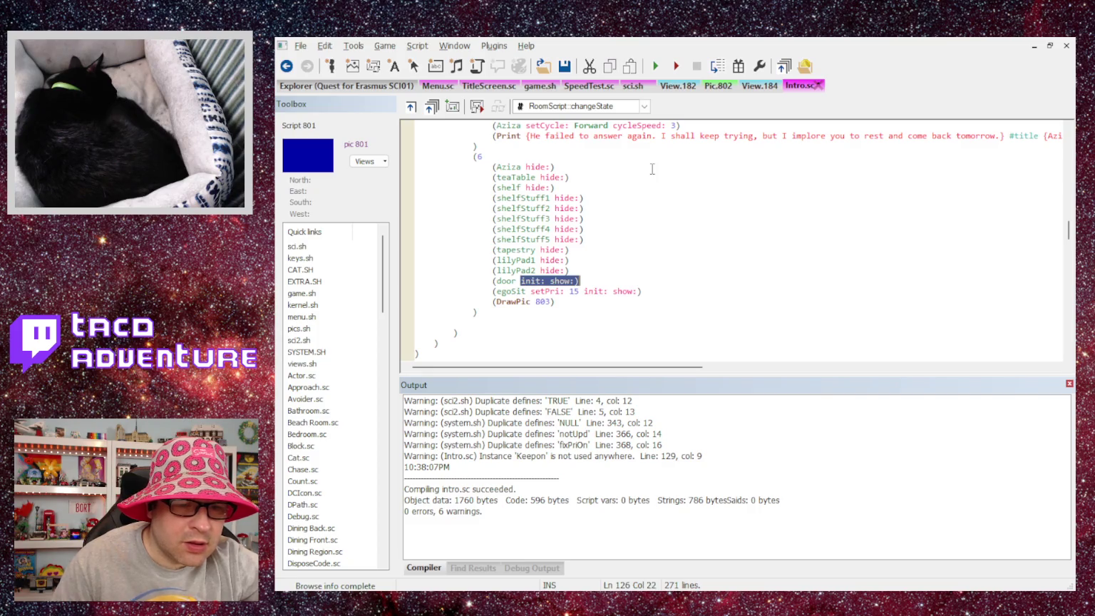
pyautogui.write('hide:')
pyautogui.press('Down')
pyautogui.hotkey('shift', 'End')
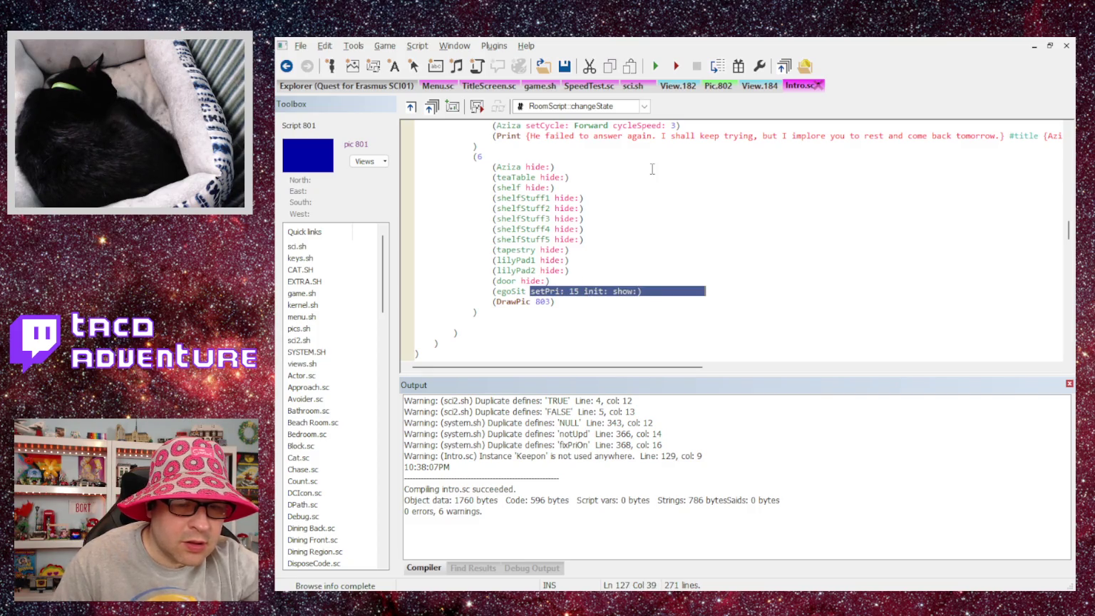
pyautogui.hotkey('shift', 'Left')
pyautogui.hotkey('shift', 'Left')
pyautogui.hotkey('shift', 'Left')
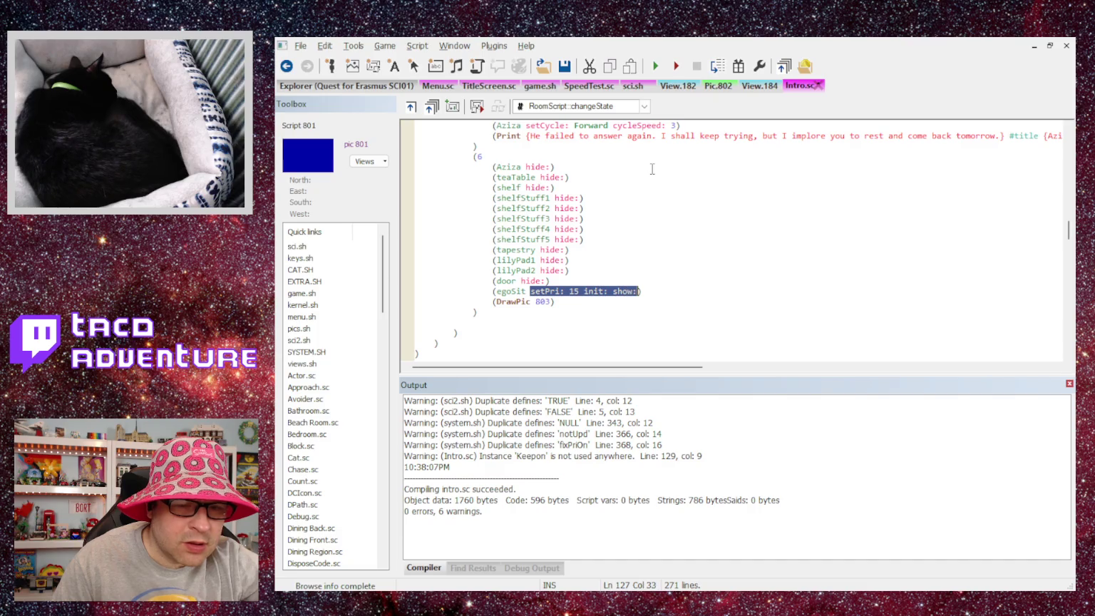
pyautogui.write('hide:')
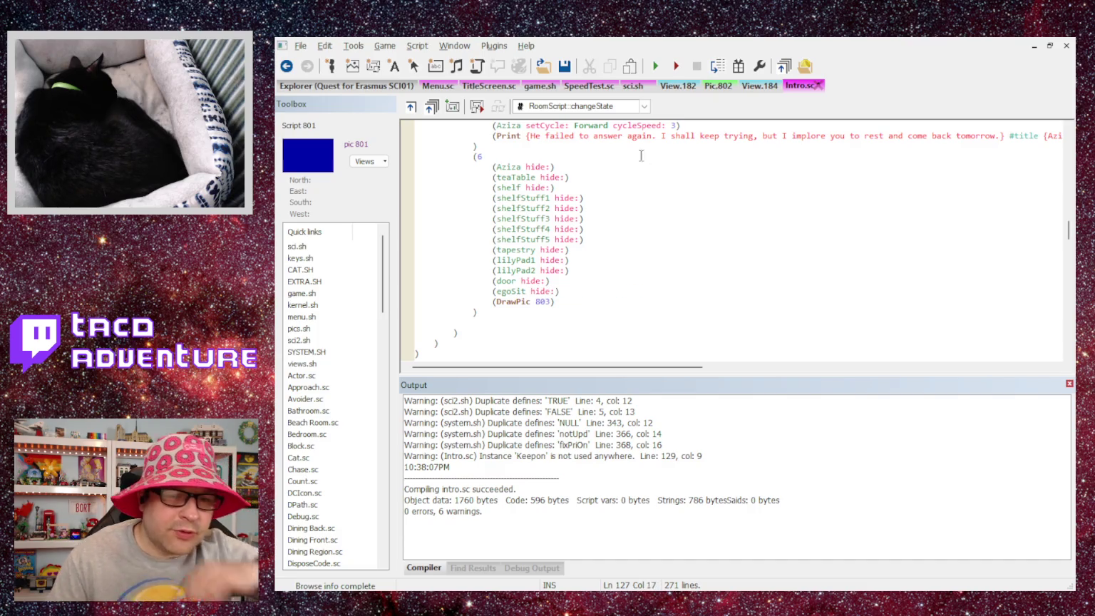
pyautogui.press('Down')
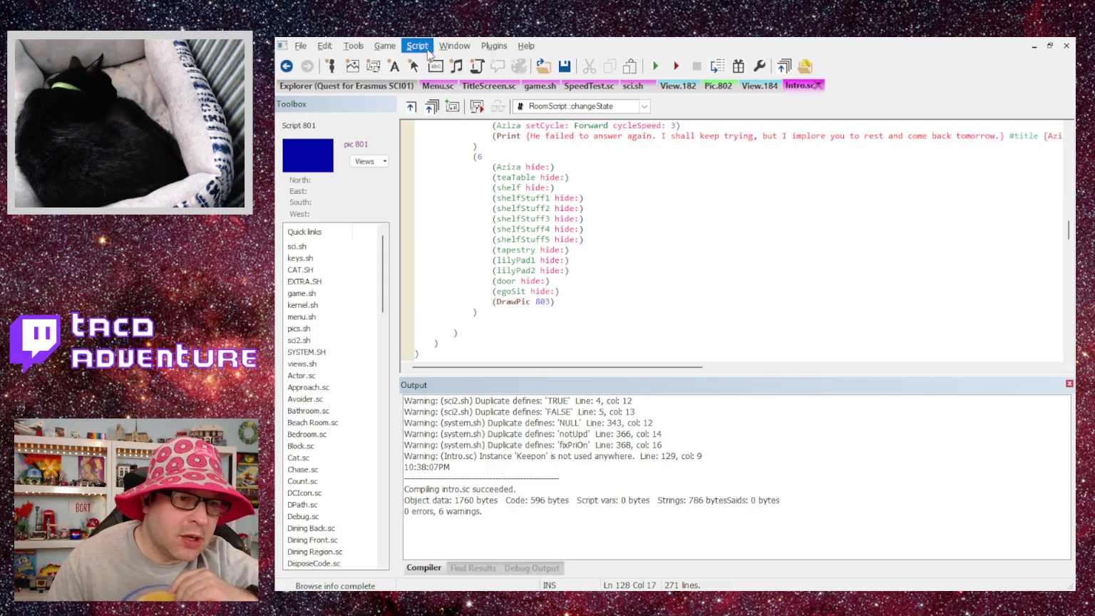
# Recompile Intro.sc, play the Introduction through Aziza's lines to the bedroom picture, then close the game.
pyautogui.hotkey('ctrl', 'shift', 'b')
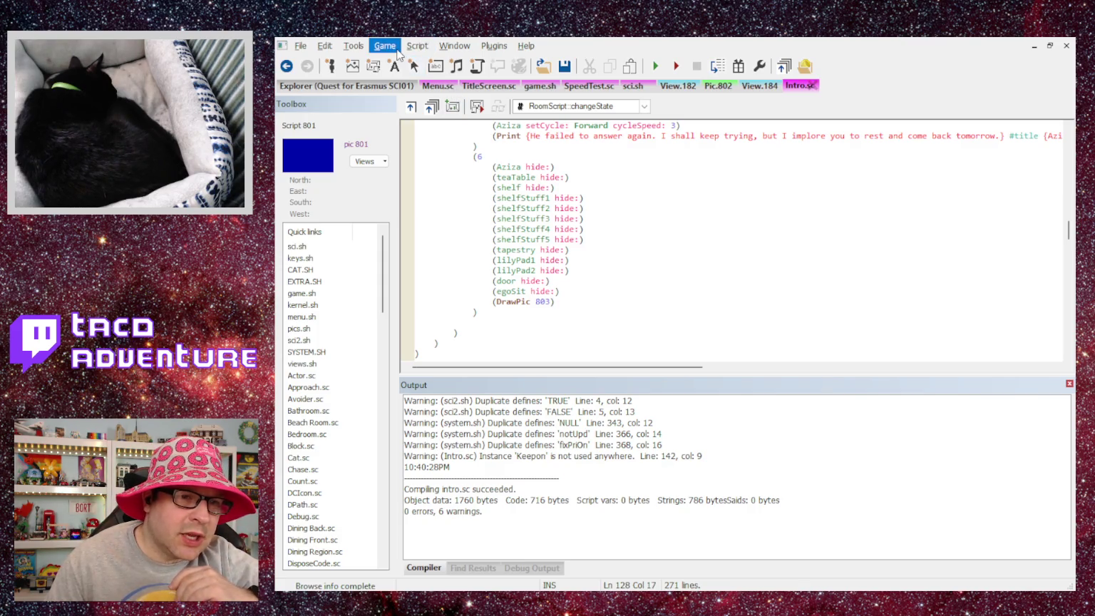
pyautogui.press('F5')
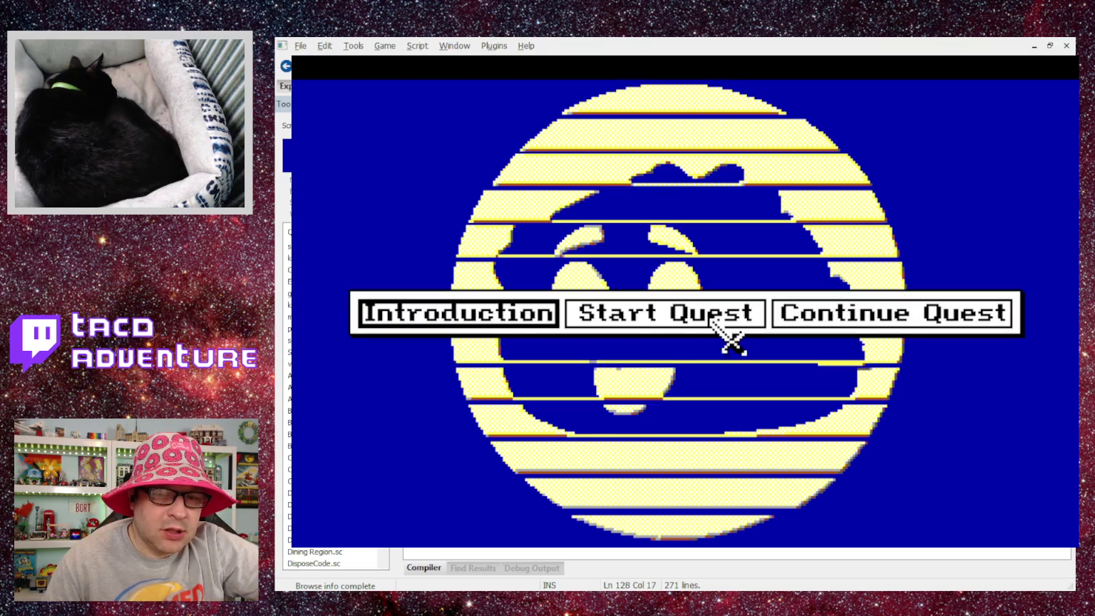
pyautogui.click(487, 311)
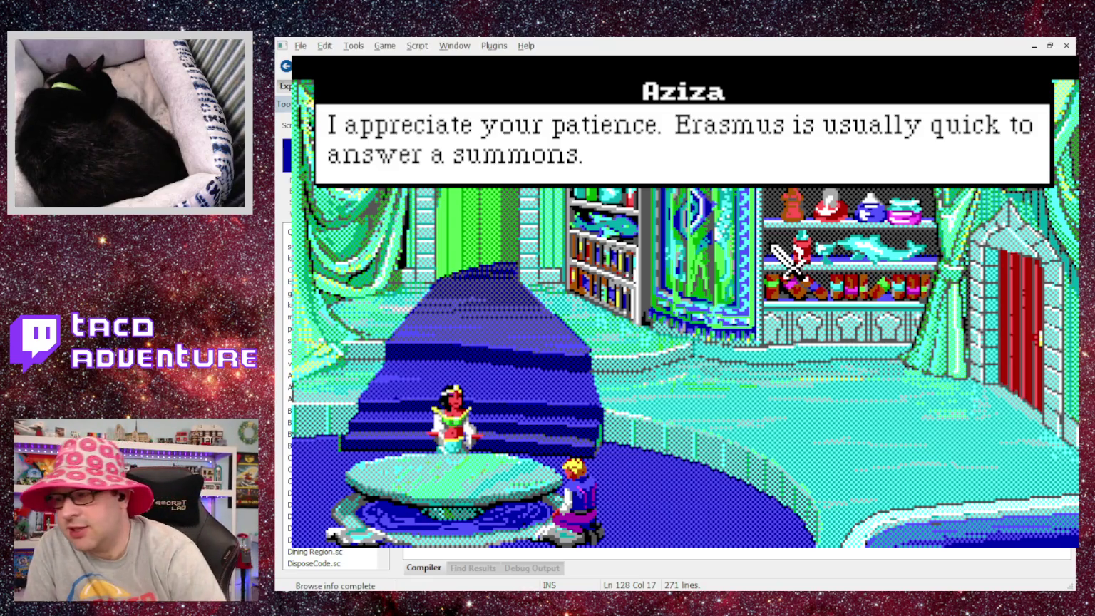
pyautogui.click(775, 247)
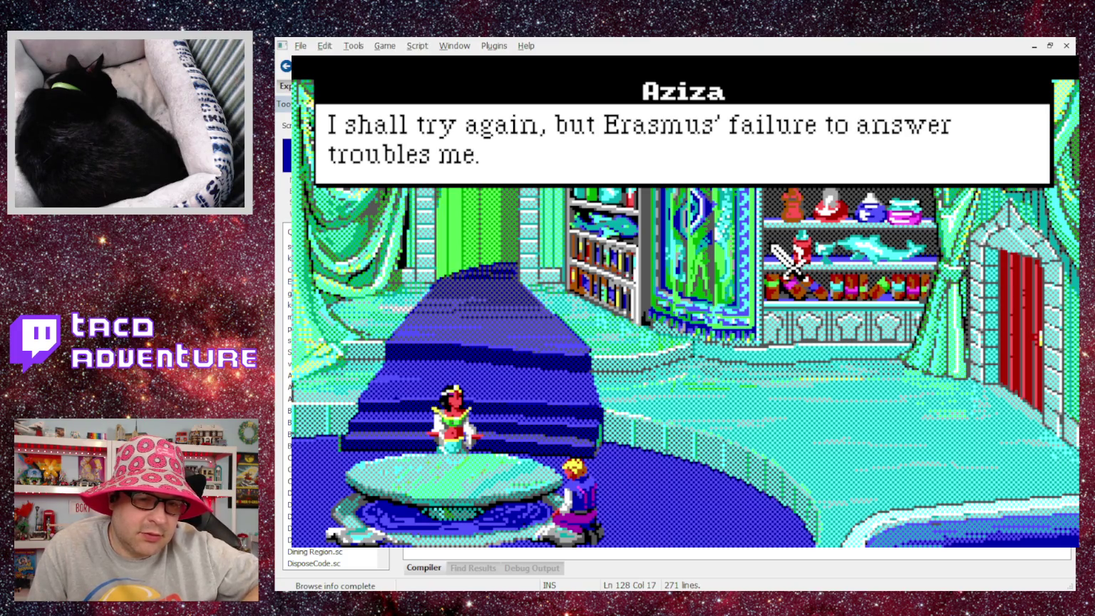
pyautogui.click(787, 261)
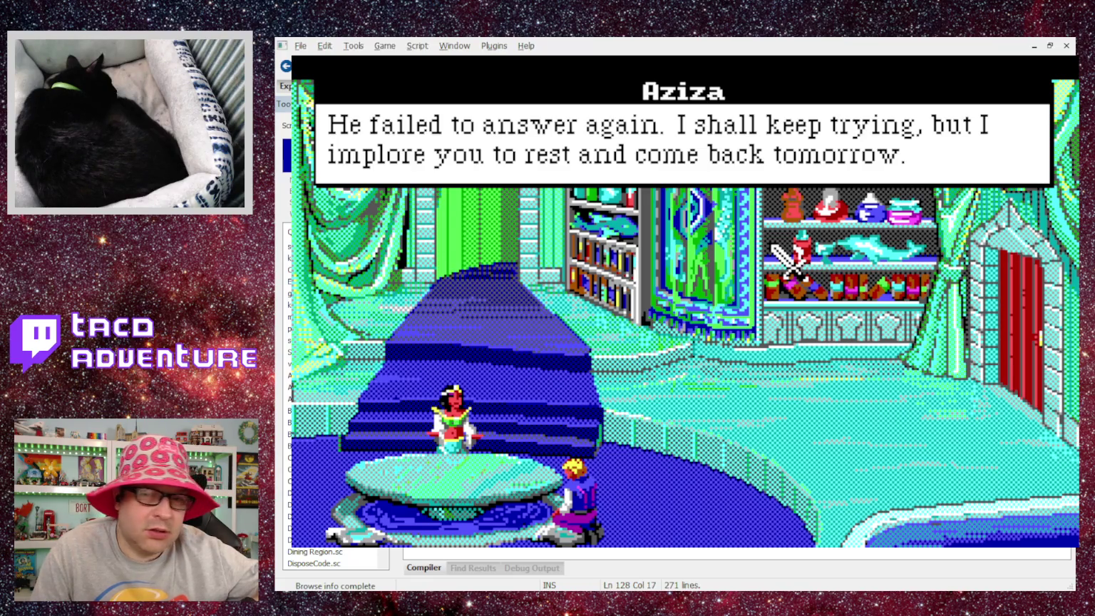
pyautogui.click(785, 261)
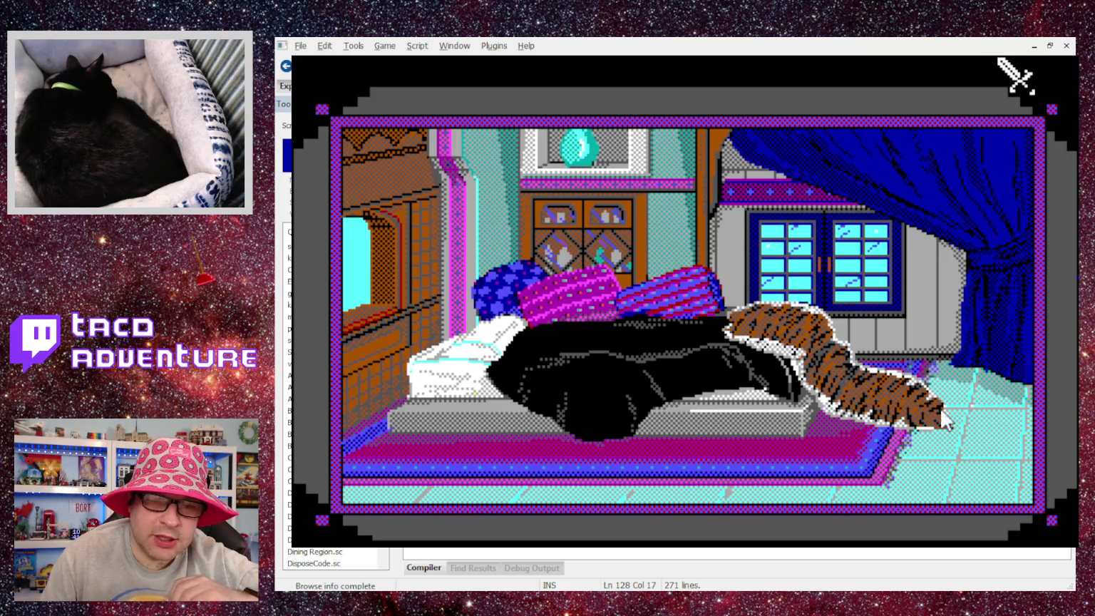
pyautogui.hotkey('alt', 'F4')
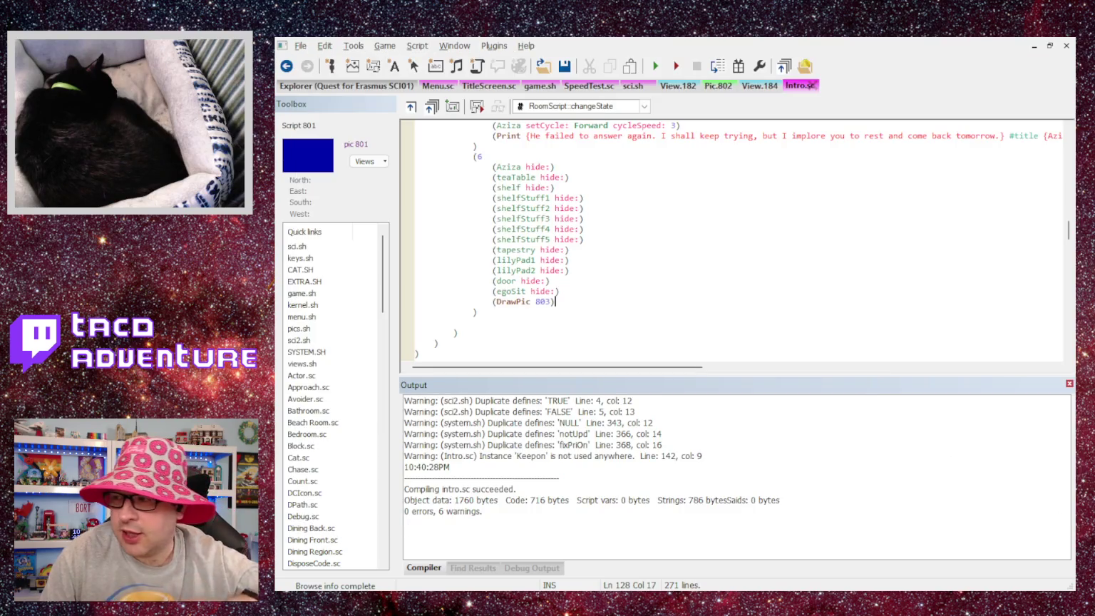
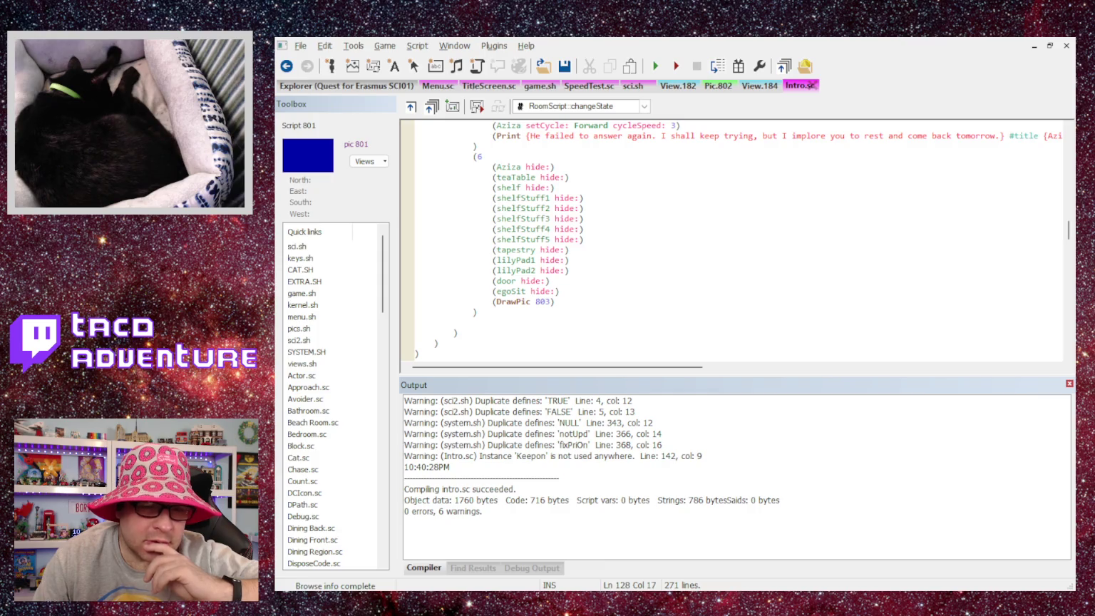
# Switch from the intro script to the resource explorer to browse the pic thumbnails.
pyautogui.click(352, 86)
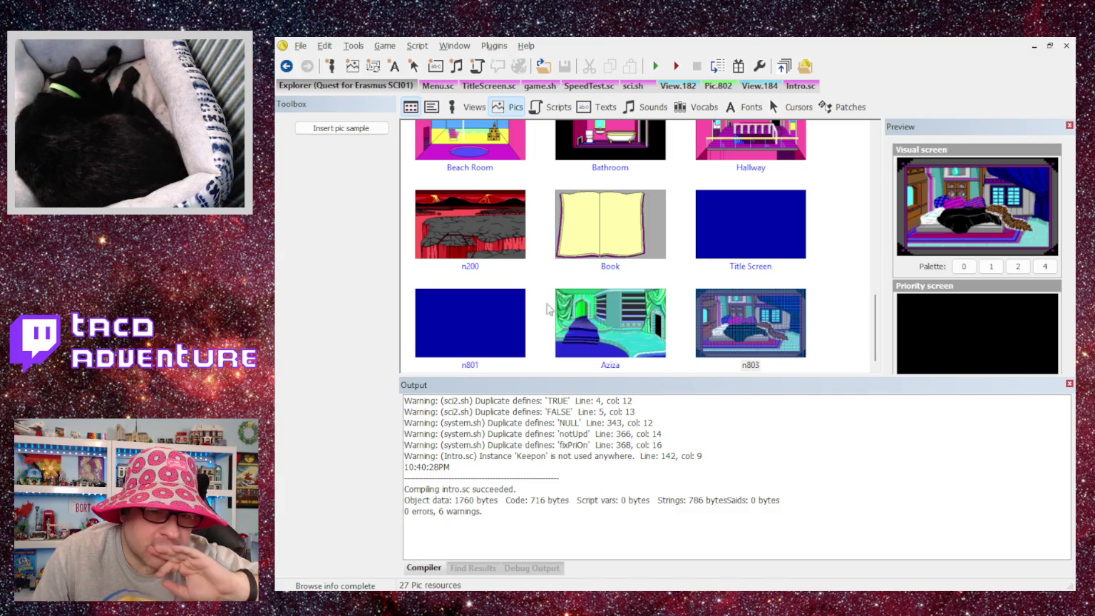
# Scroll back up through the Pics thumbnail grid.
pyautogui.scroll(5, 613, 263)
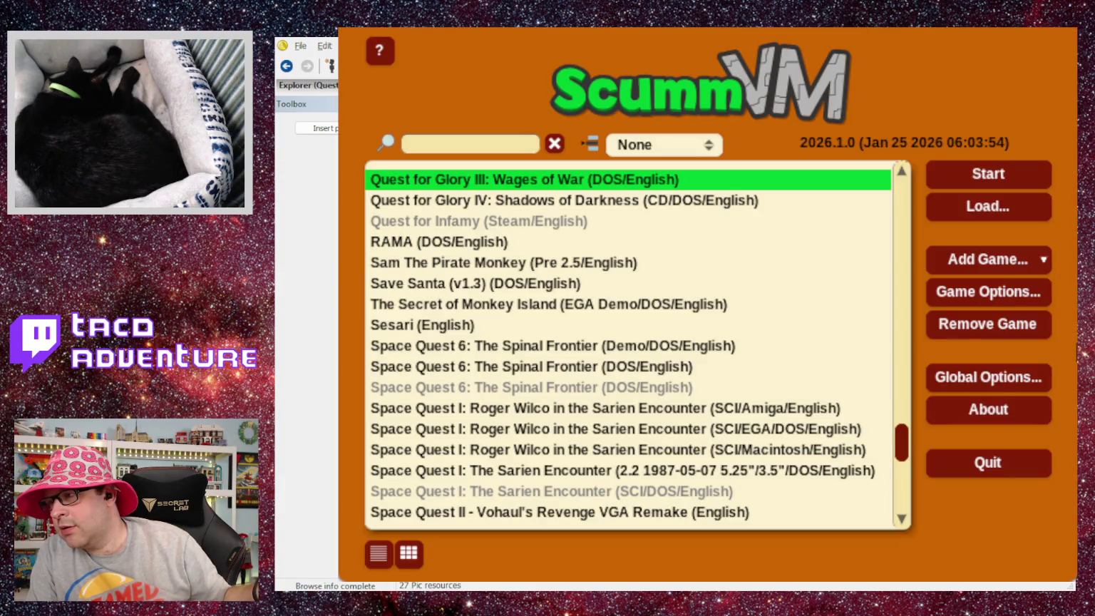
# Select Quest for Glory II, check its saved games without loading, and launch it past the notices.
pyautogui.scroll(1, 744, 261)
pyautogui.click(536, 185)
pyautogui.click(1013, 205)
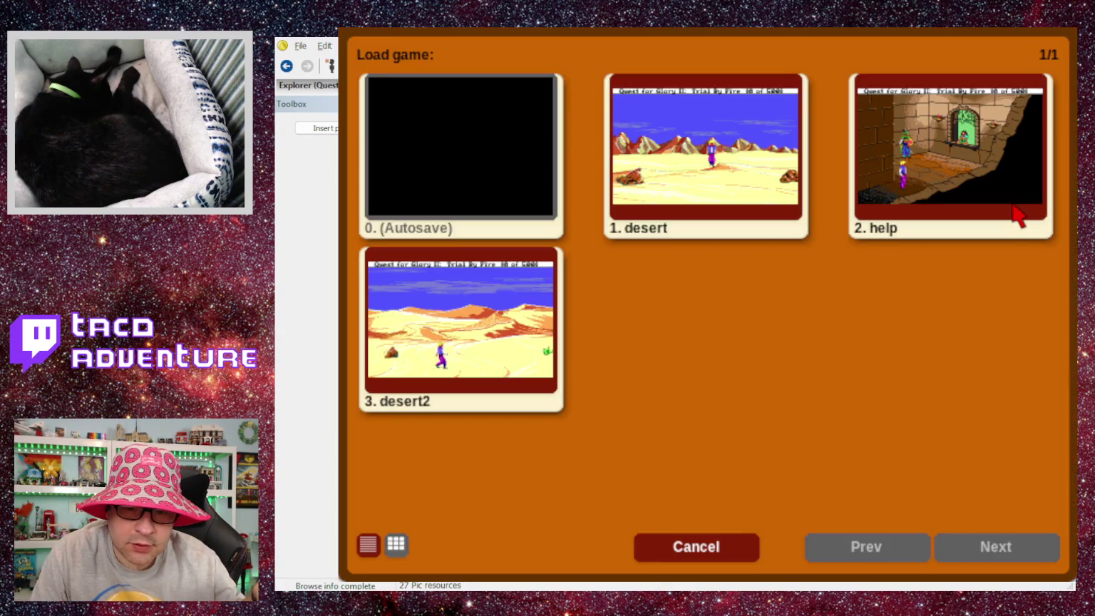
pyautogui.click(747, 552)
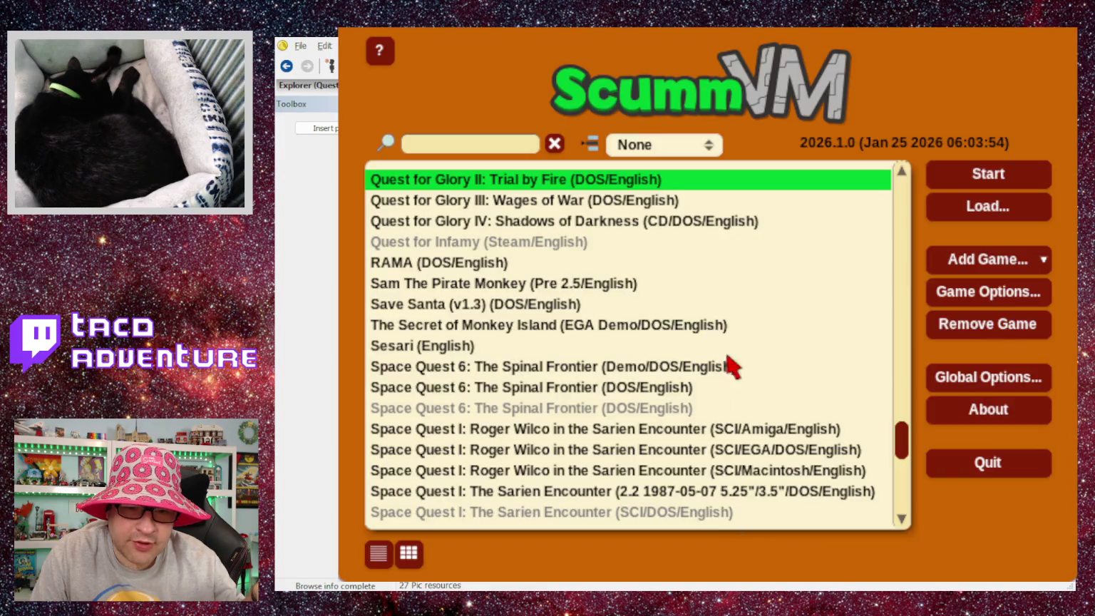
pyautogui.click(973, 172)
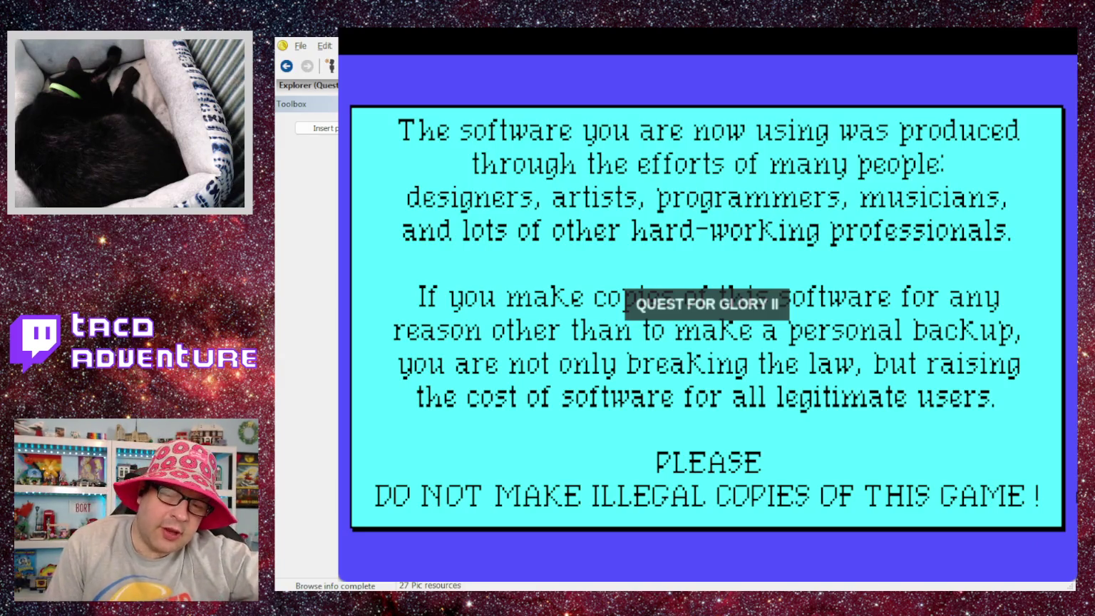
pyautogui.press('Return')
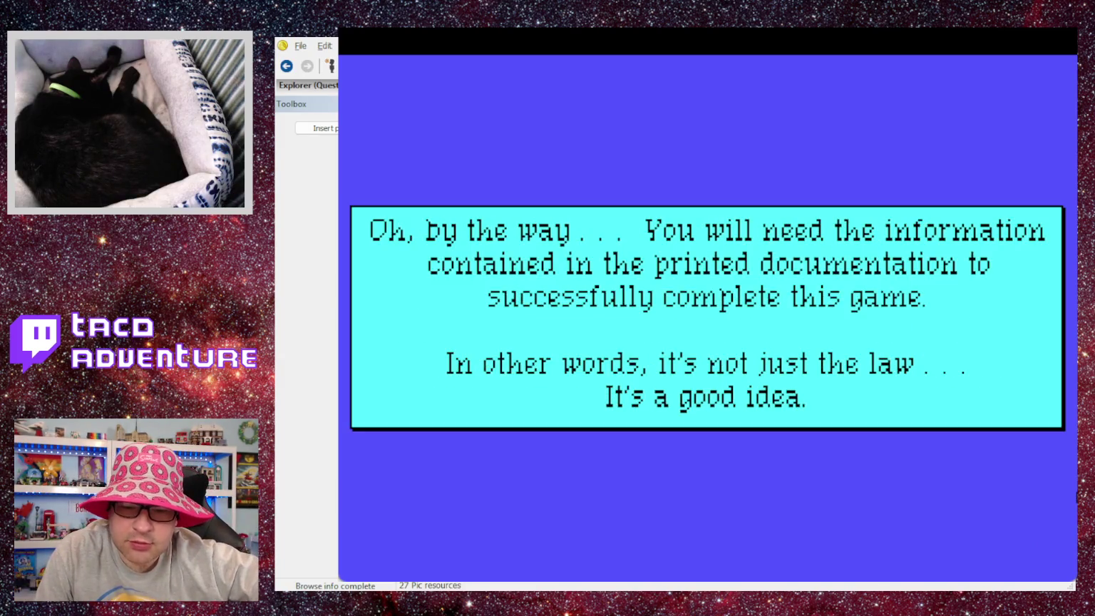
pyautogui.press('Return')
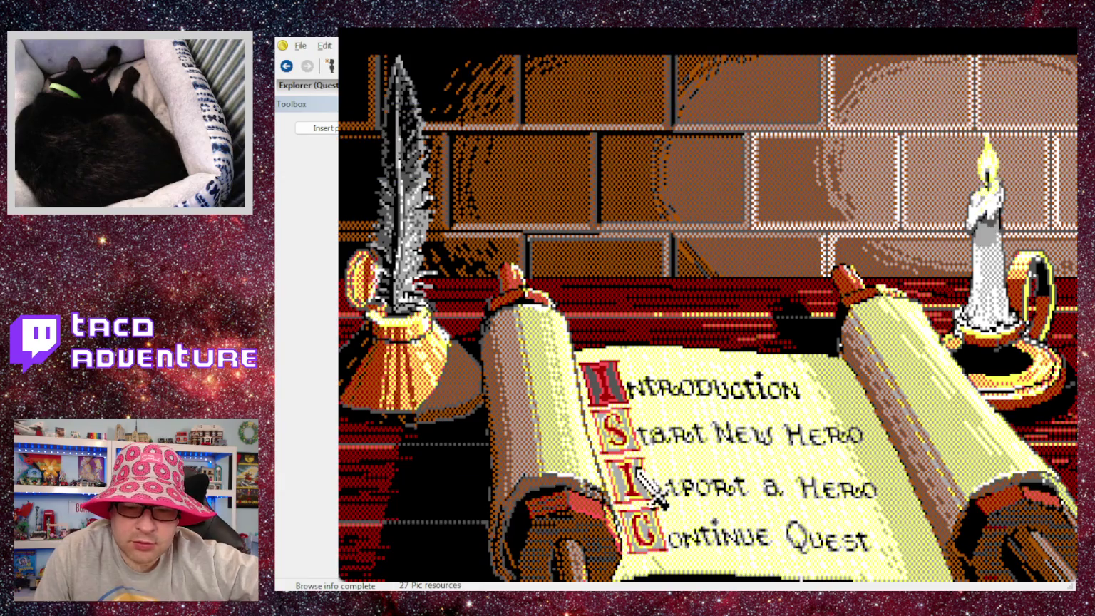
# Create a new Wizard hero, enter a hero name, raise Magic to 105, and start the game.
pyautogui.press('s')
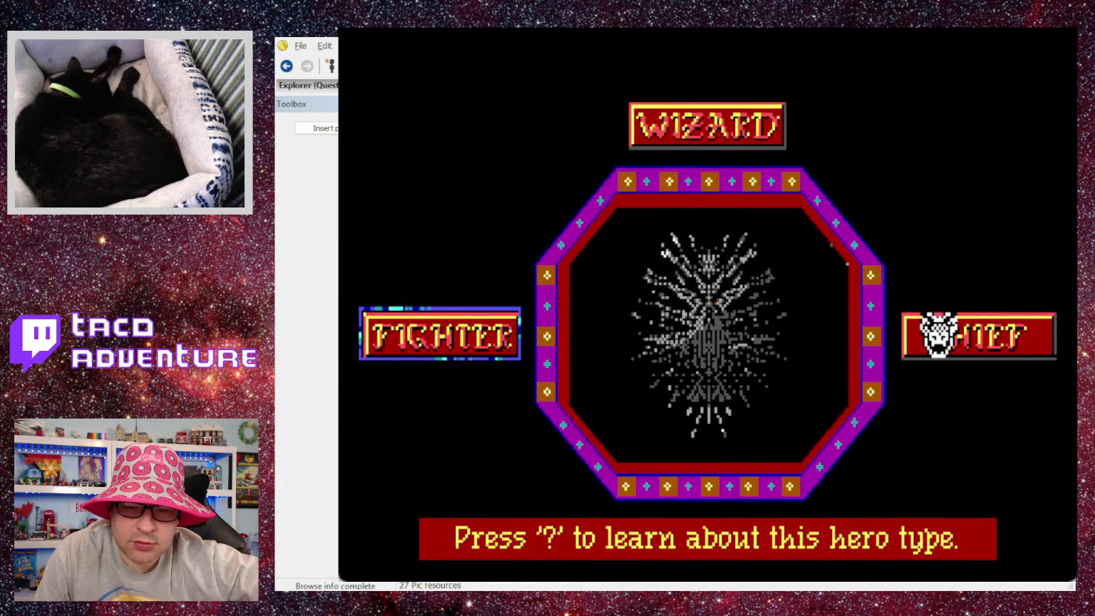
pyautogui.click(724, 136)
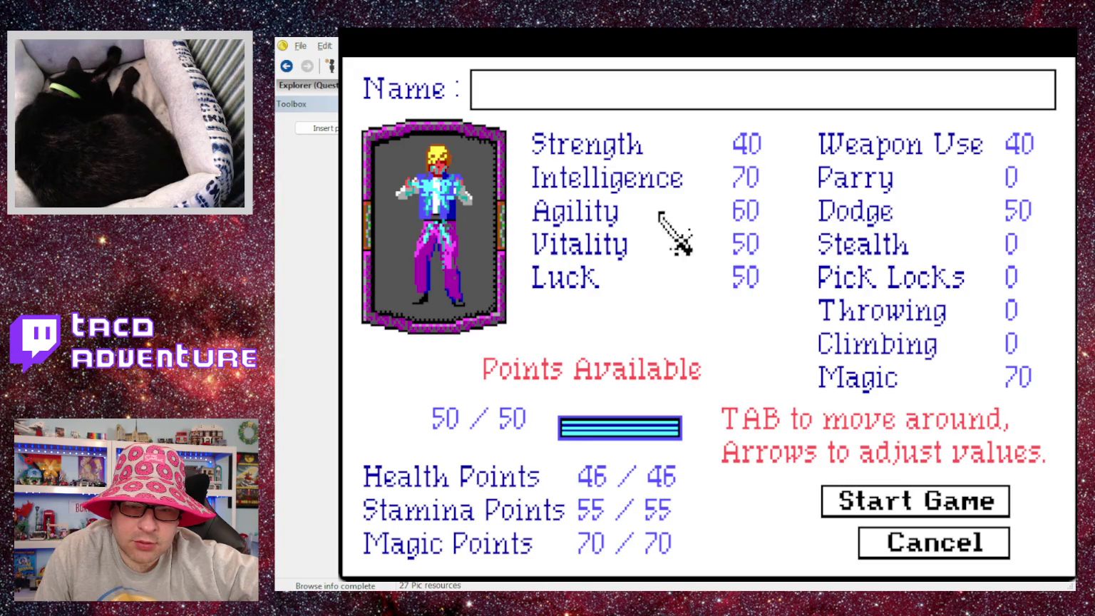
pyautogui.write('Dign')
pyautogui.write('us')
pyautogui.press('BackSpace')
pyautogui.press('BackSpace')
pyautogui.press('BackSpace')
pyautogui.write('ngus')
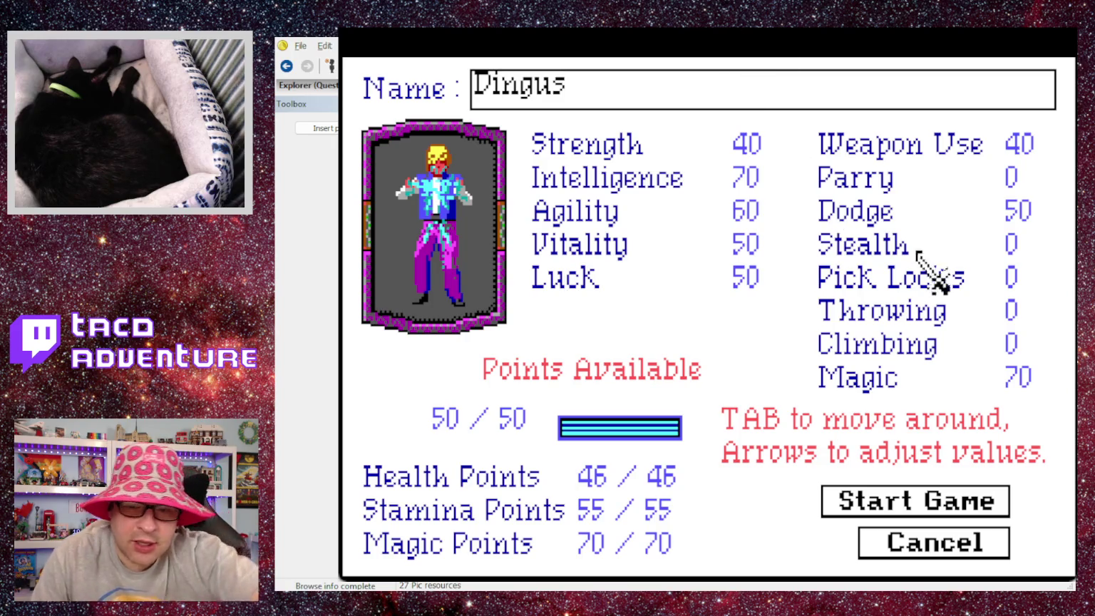
pyautogui.click(914, 364)
pyautogui.press('Right')
pyautogui.press('Right')
pyautogui.press('Right')
pyautogui.press('Right')
pyautogui.press('Right')
pyautogui.press('Right')
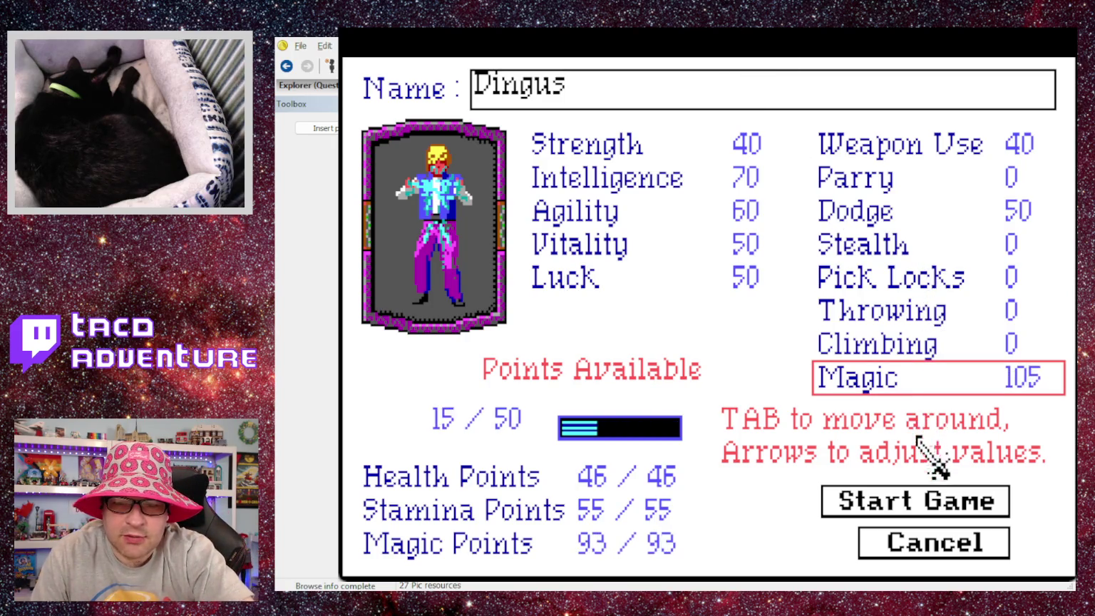
pyautogui.click(917, 502)
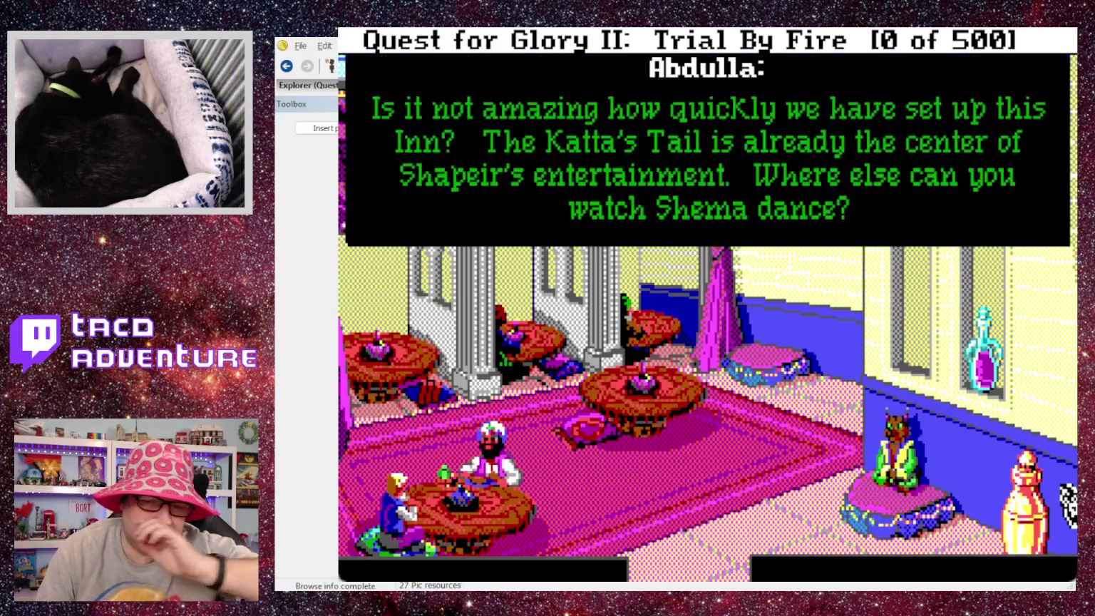
# Dismiss Abdulla's dialogue and make the hero get up with the 'stand' command.
pyautogui.press('Return')
pyautogui.press('Return')
pyautogui.press('Return')
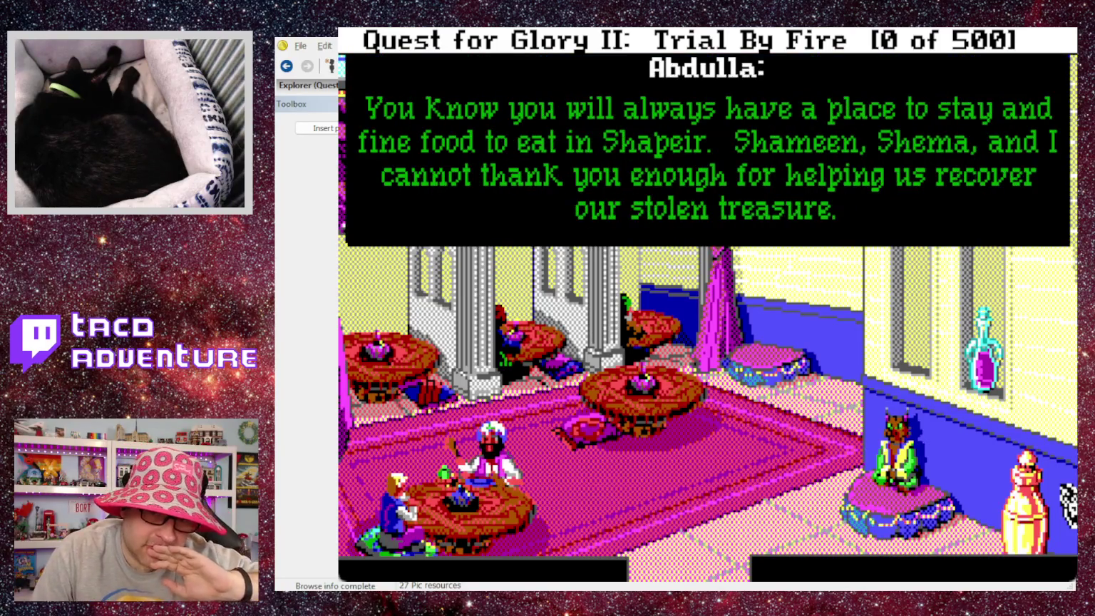
pyautogui.press('Return')
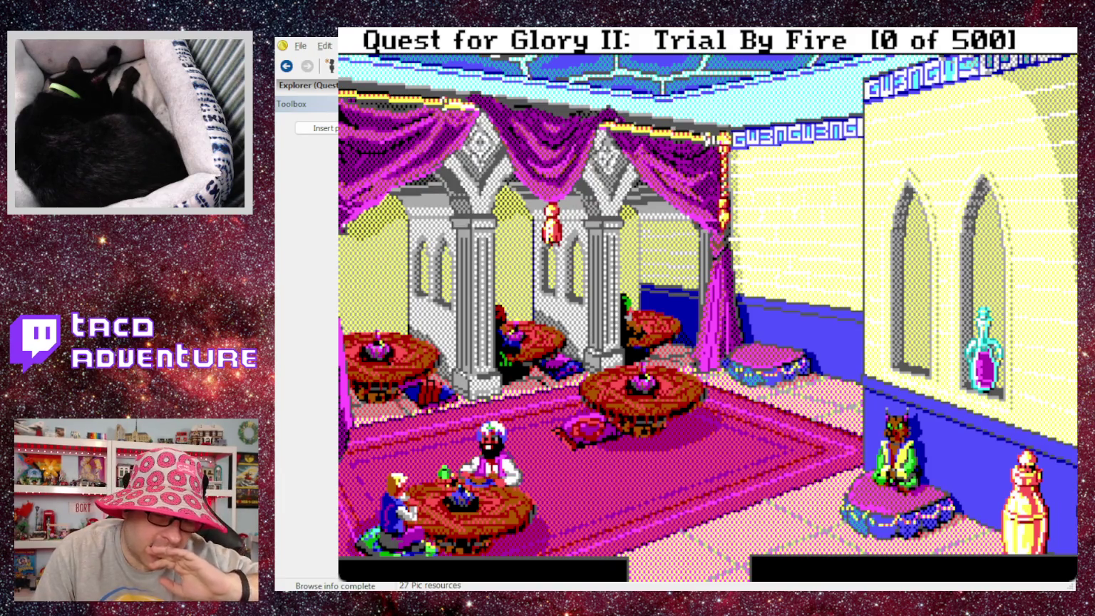
pyautogui.write('tstand')
pyautogui.press('Return')
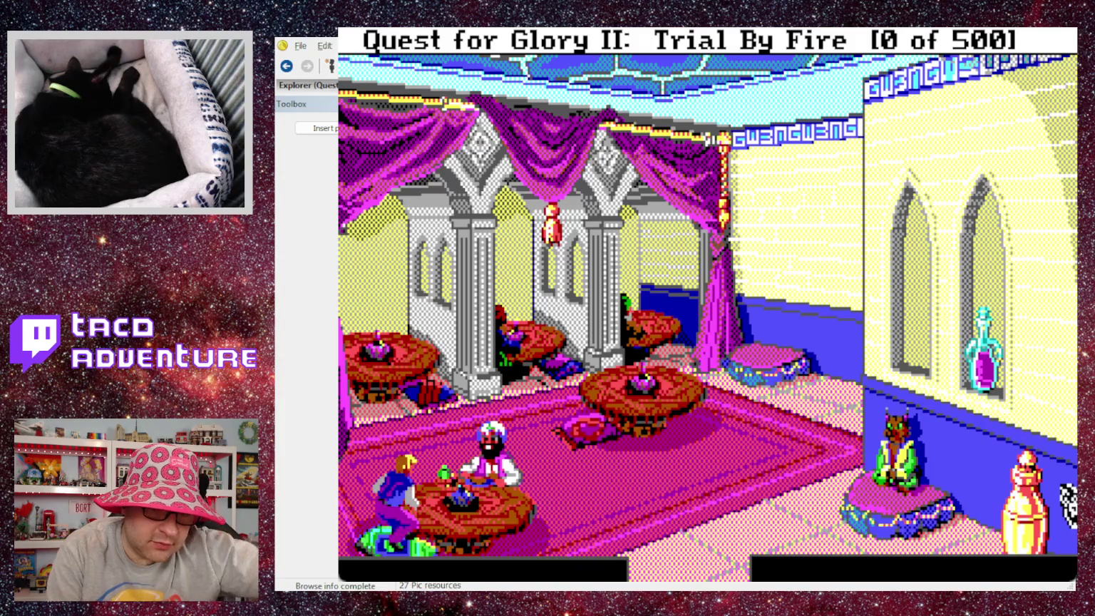
# Walk the hero across the inn's common room and out the doorway to the bedroom.
pyautogui.click(1067, 502)
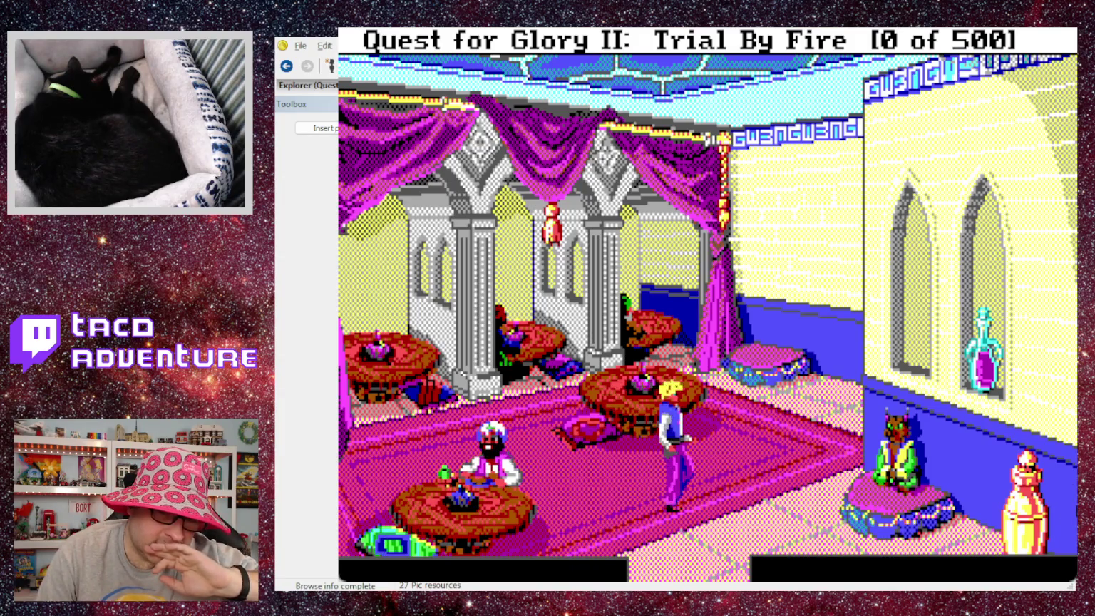
pyautogui.press('Home')
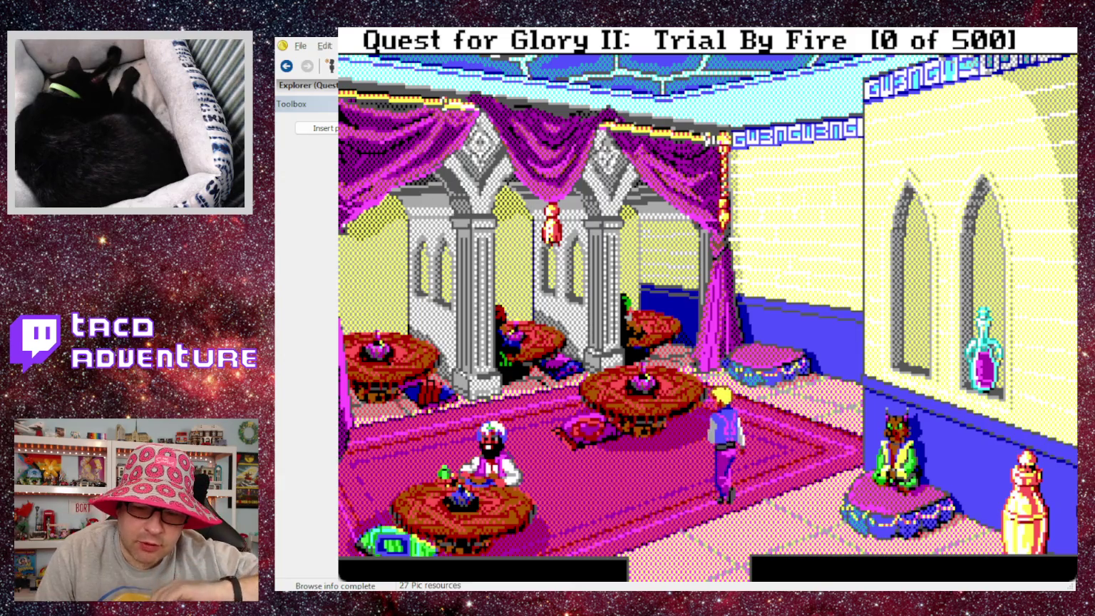
pyautogui.press('End')
pyautogui.press('Down')
pyautogui.press('Up')
pyautogui.press('pageup')
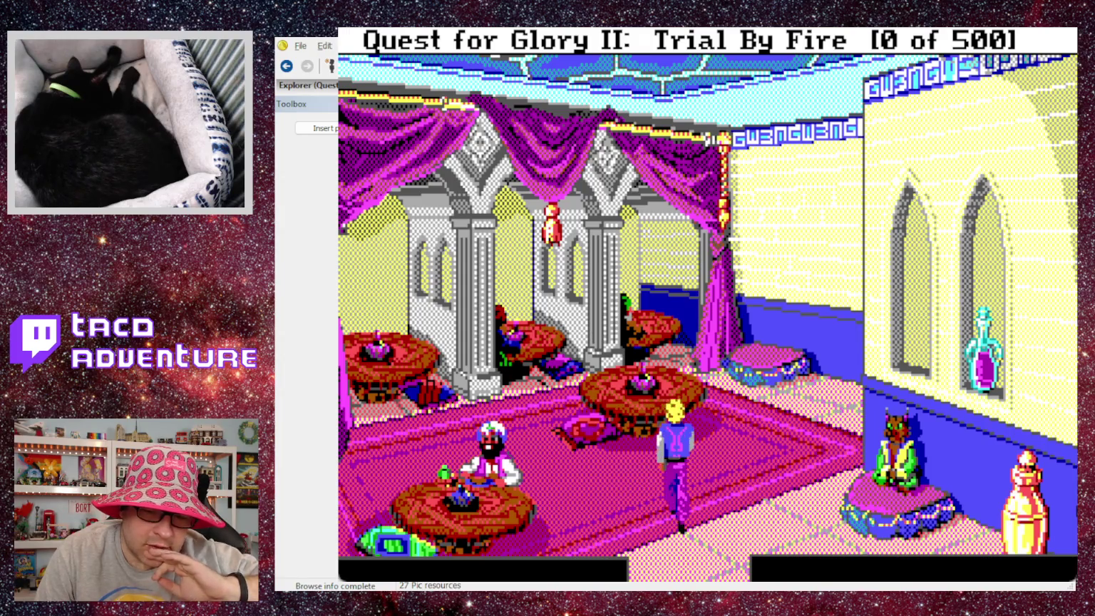
pyautogui.press('pageup')
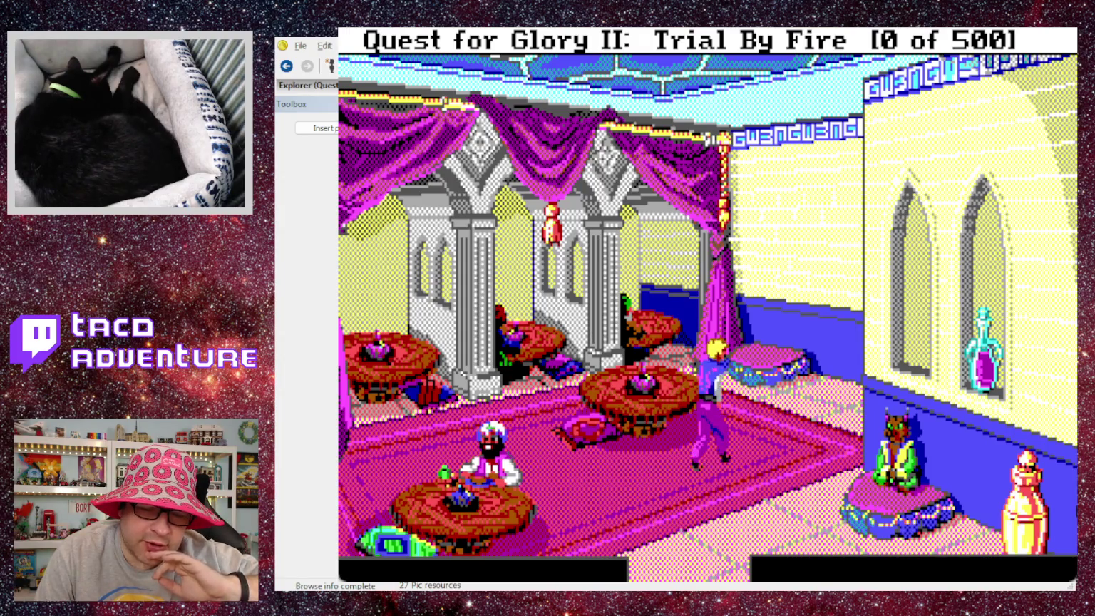
pyautogui.press('Down')
pyautogui.press('Left')
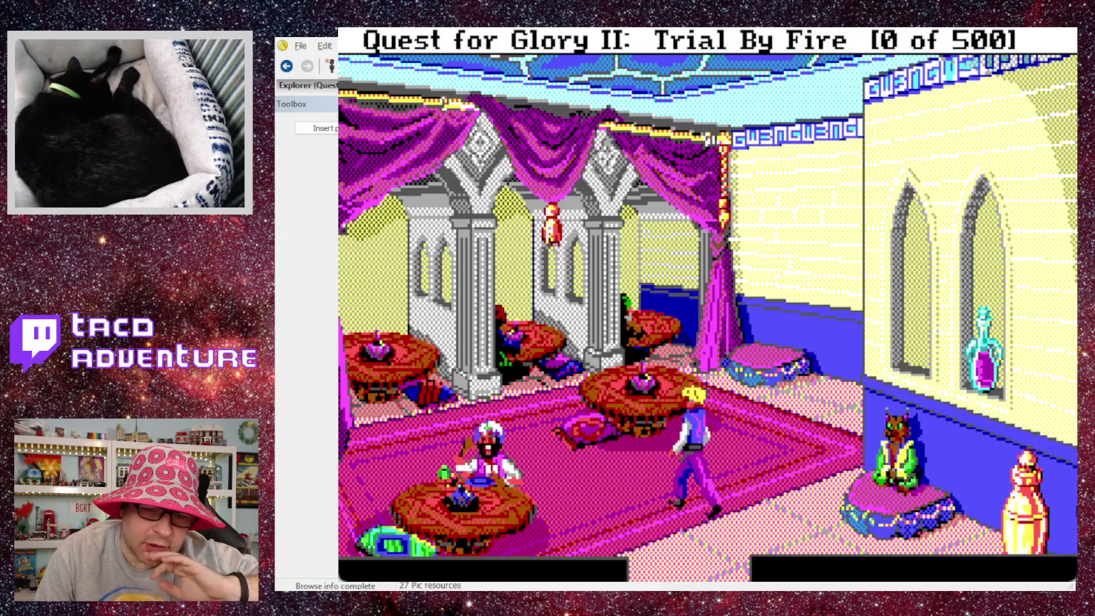
pyautogui.press('Down')
pyautogui.press('Right')
pyautogui.press('Left')
pyautogui.press('Up')
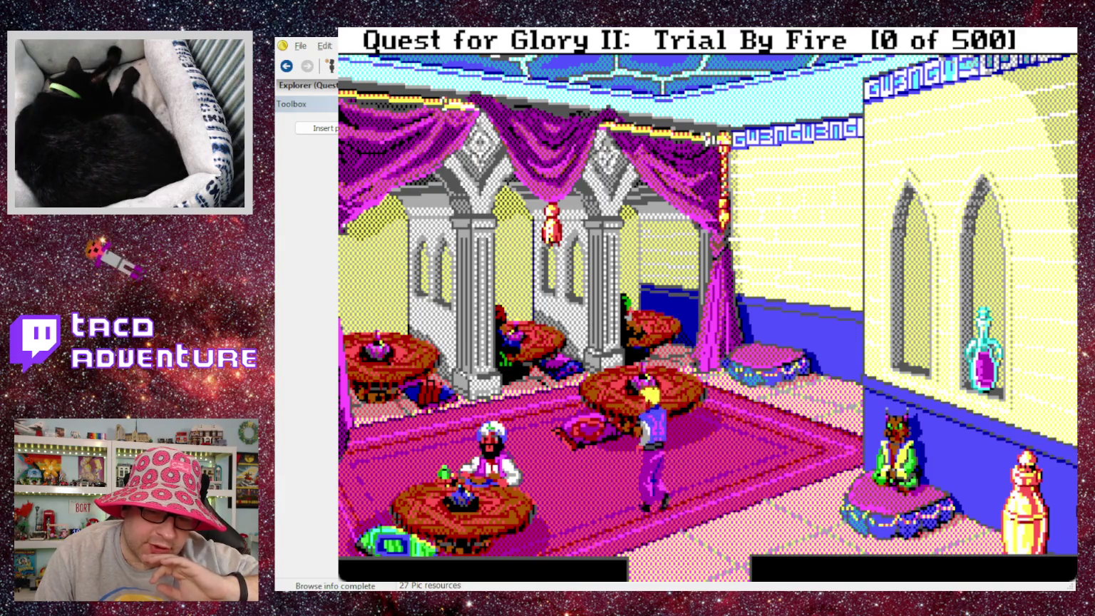
pyautogui.press('Left')
pyautogui.press('Right')
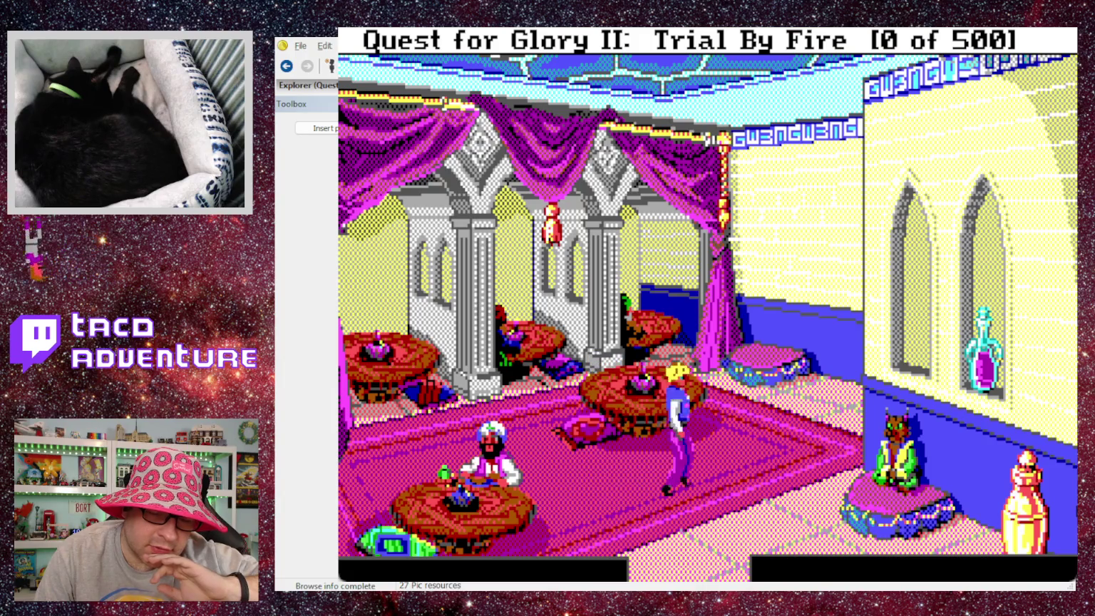
pyautogui.press('Up')
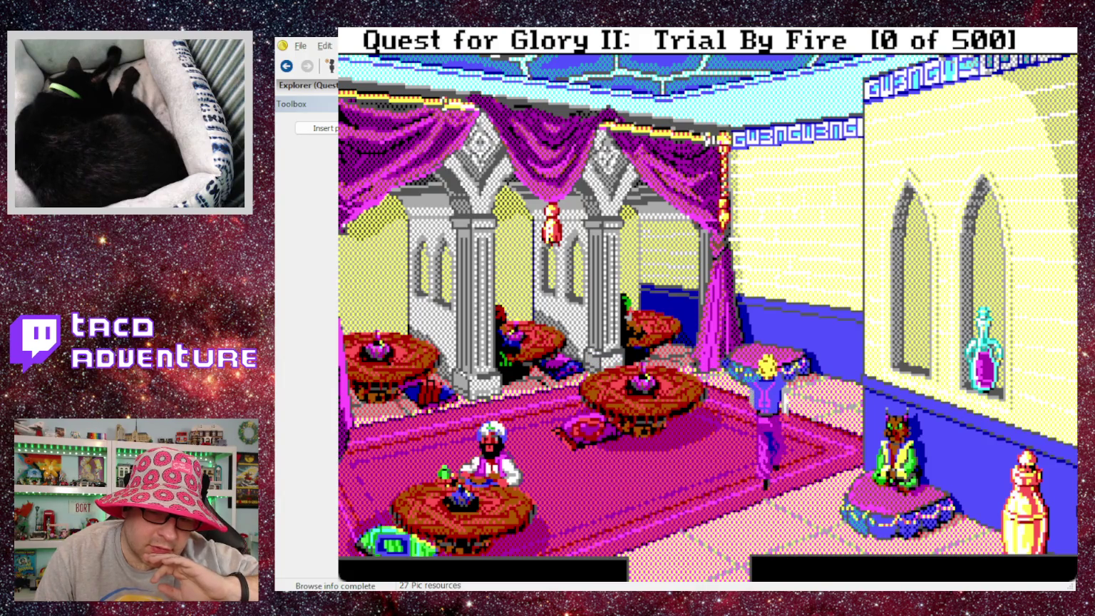
pyautogui.press('Right')
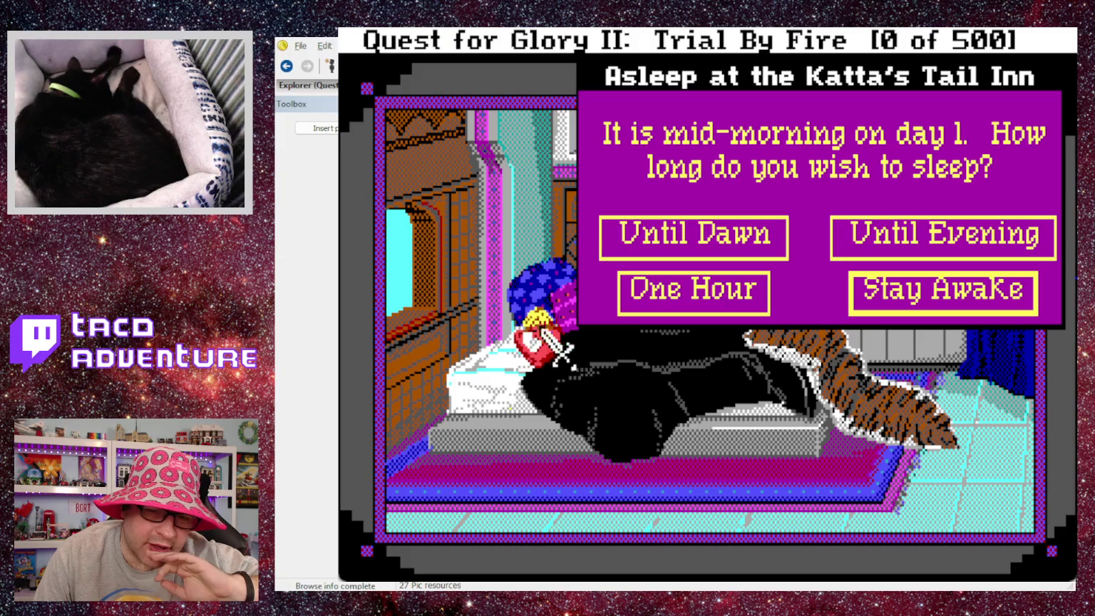
# Sleep for one hour, dismiss the wake-up message, and quit the game.
pyautogui.click(679, 305)
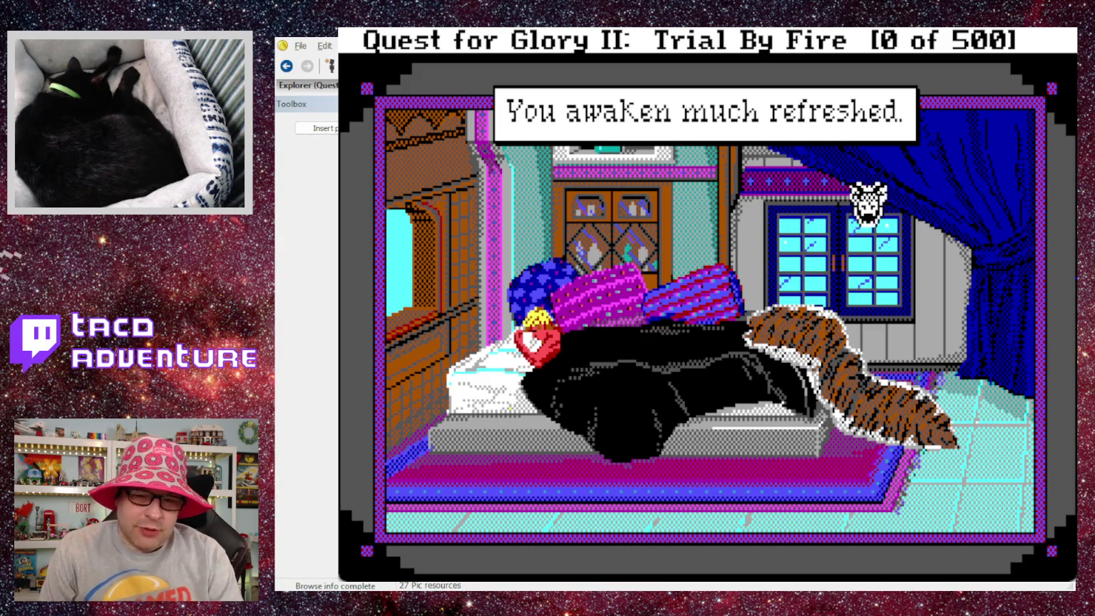
pyautogui.click(705, 240)
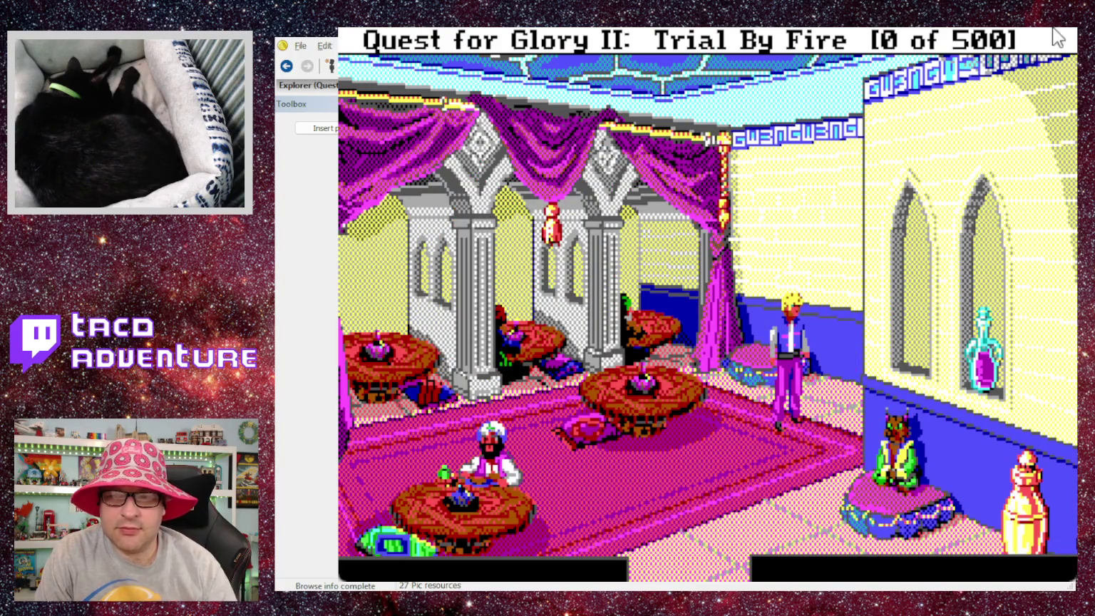
pyautogui.hotkey('ctrl', 'q')
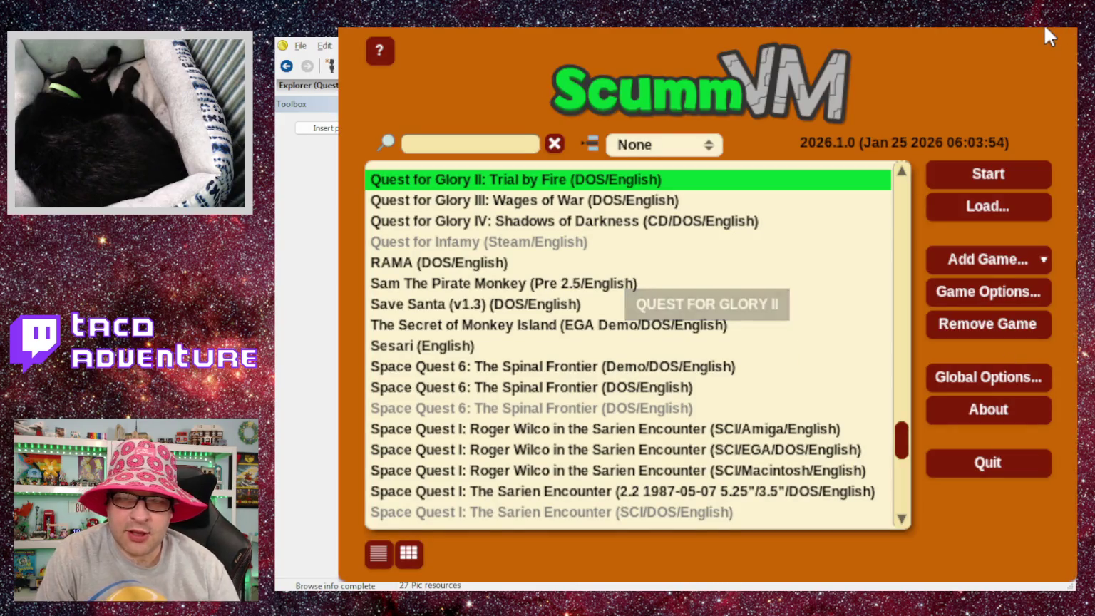
# Close the ScummVM launcher and show the project's view resources in SCI Companion.
pyautogui.click(1044, 20)
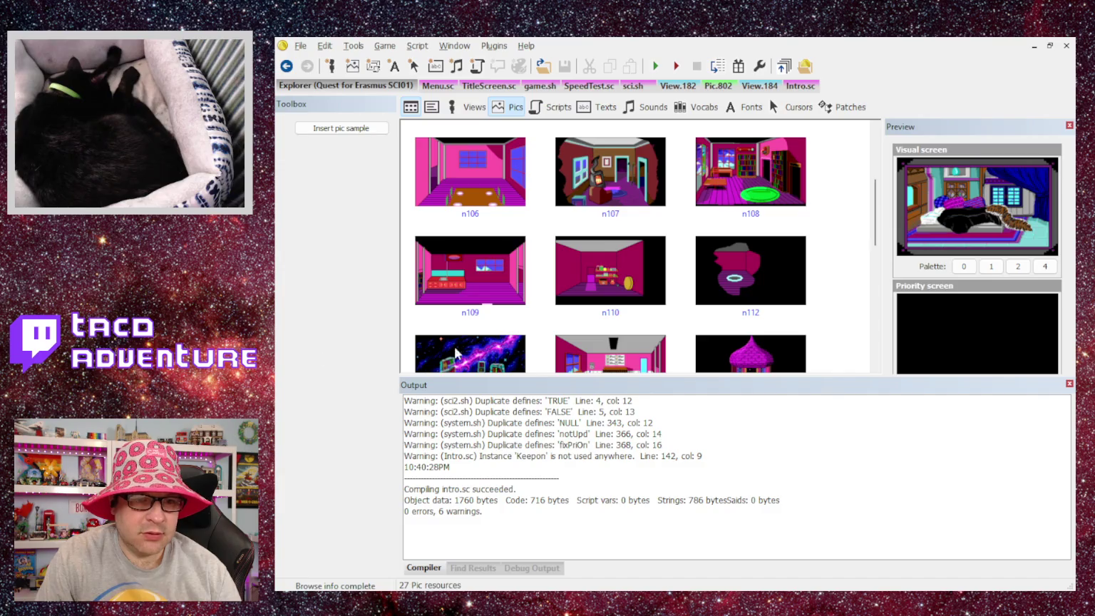
pyautogui.click(467, 107)
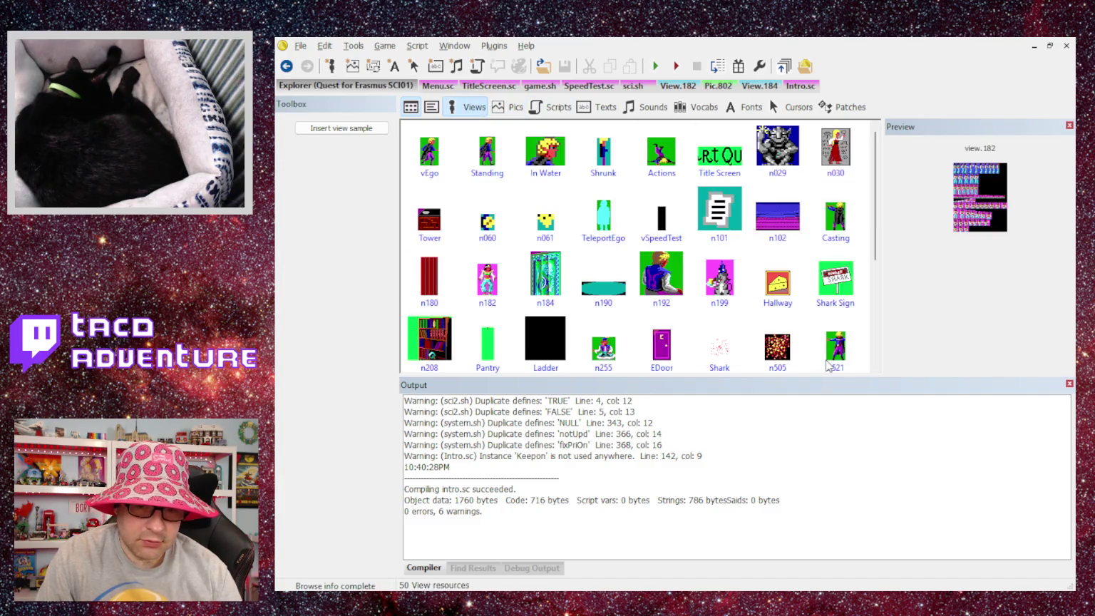
# Open view n803, inspect its four-cel loop 1 and single-cel loop 0, then restore the editor.
pyautogui.scroll(-3, 782, 299)
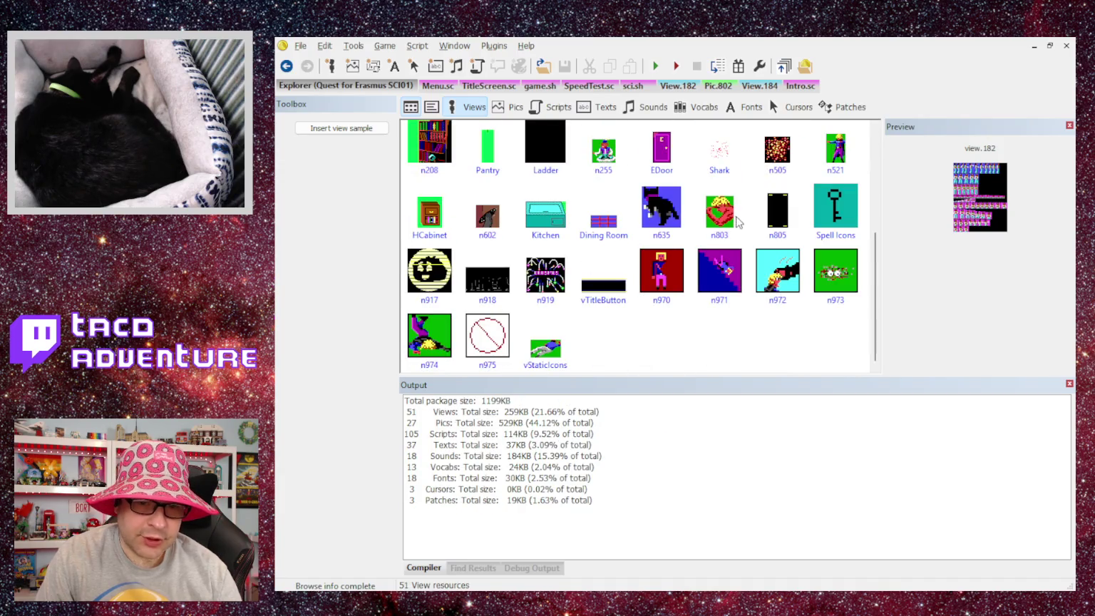
pyautogui.doubleClick(729, 220)
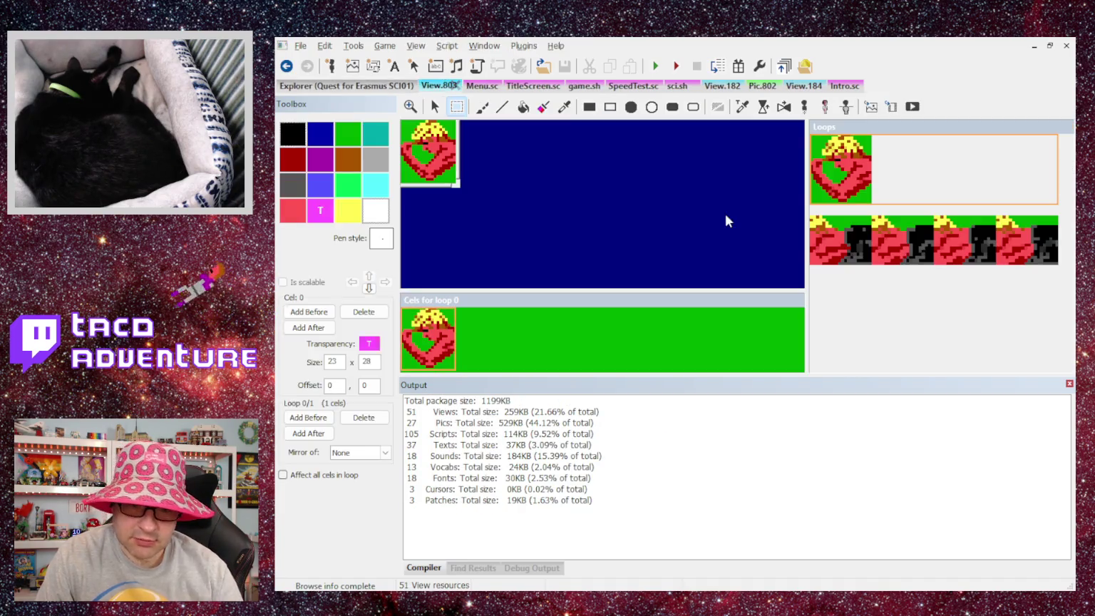
pyautogui.click(858, 258)
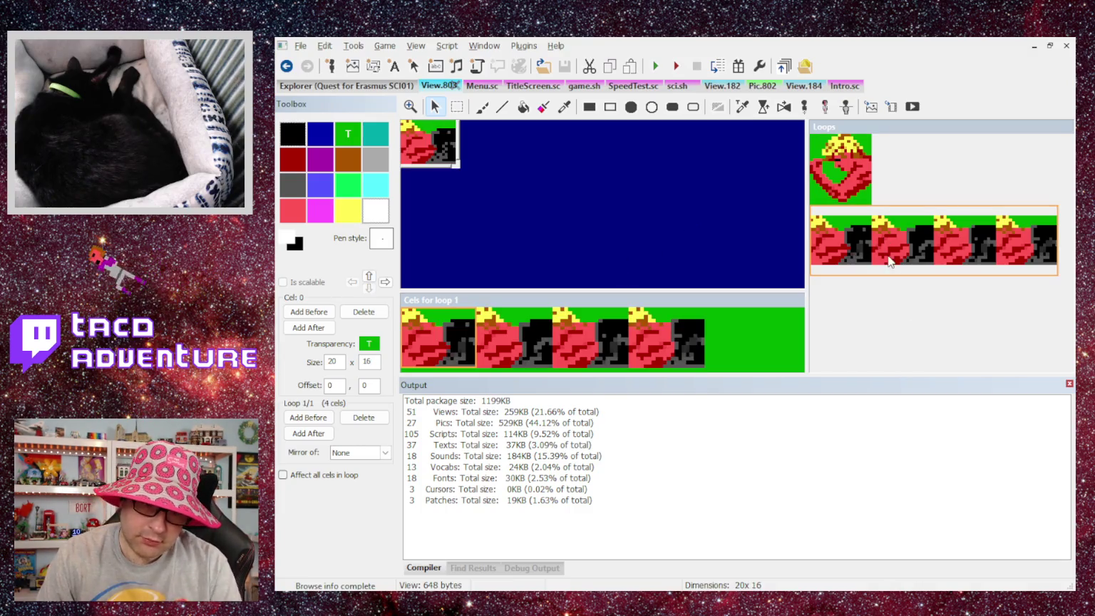
pyautogui.click(866, 187)
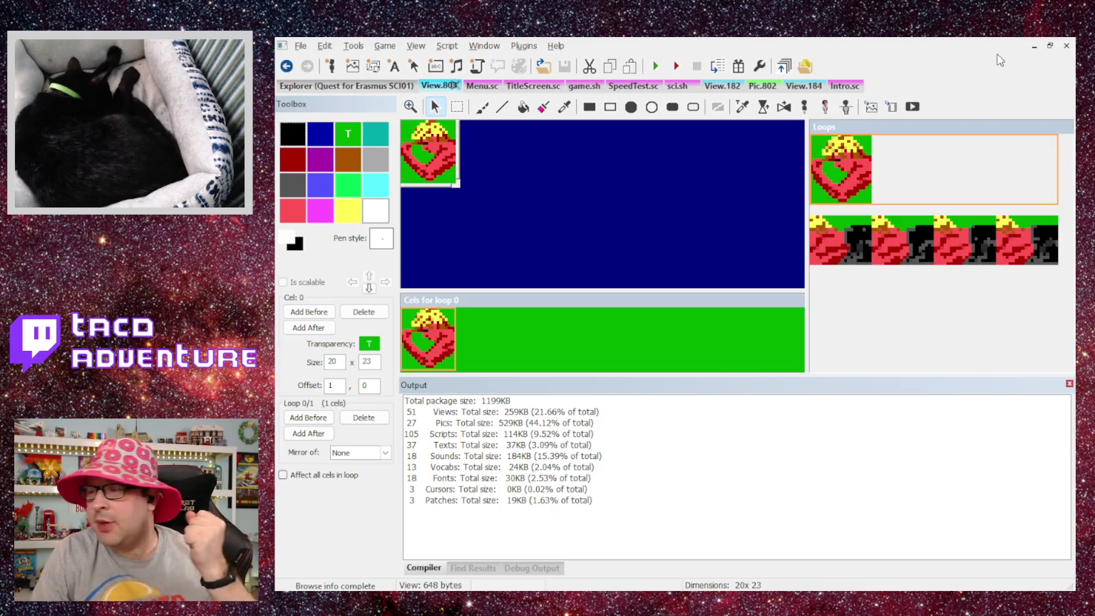
pyautogui.click(1034, 45)
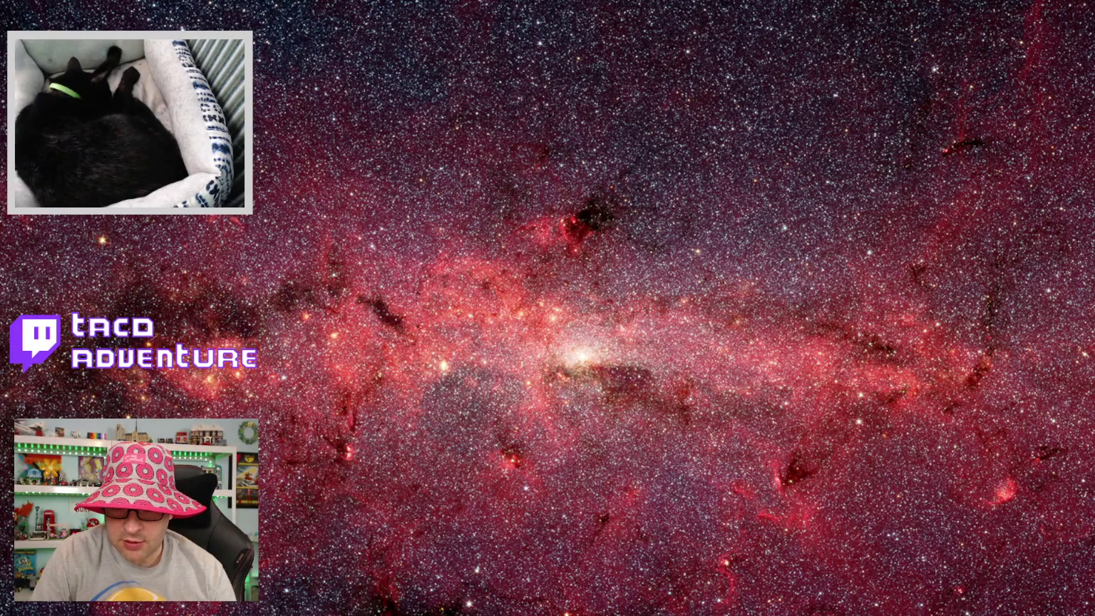
pyautogui.hotkey('alt', 'Tab')
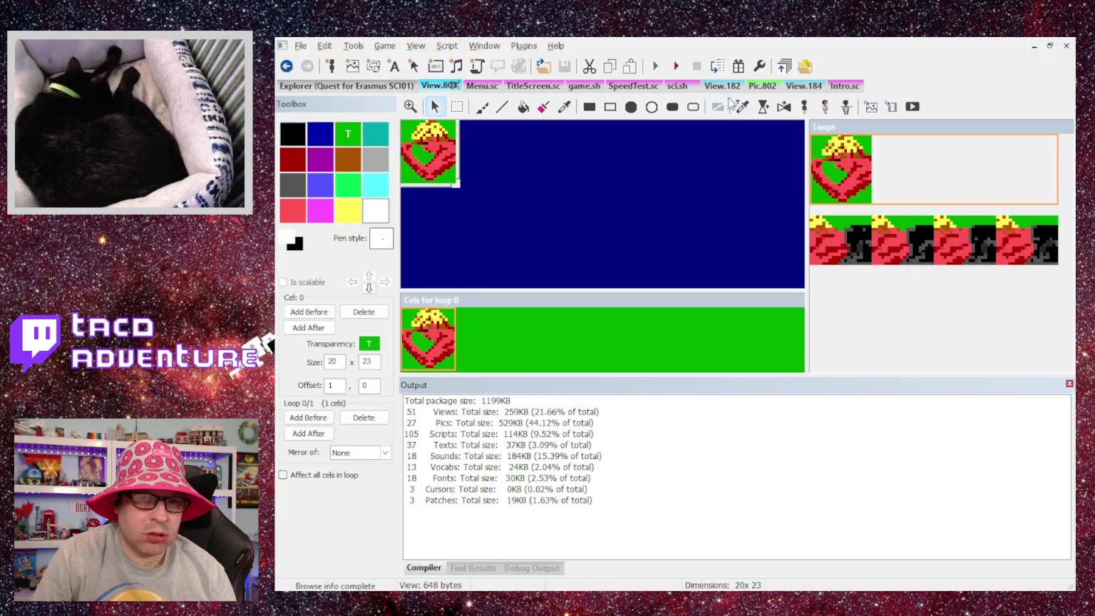
# Paste the sleeper PicView instance block at the end of Intro.sc.
pyautogui.click(850, 86)
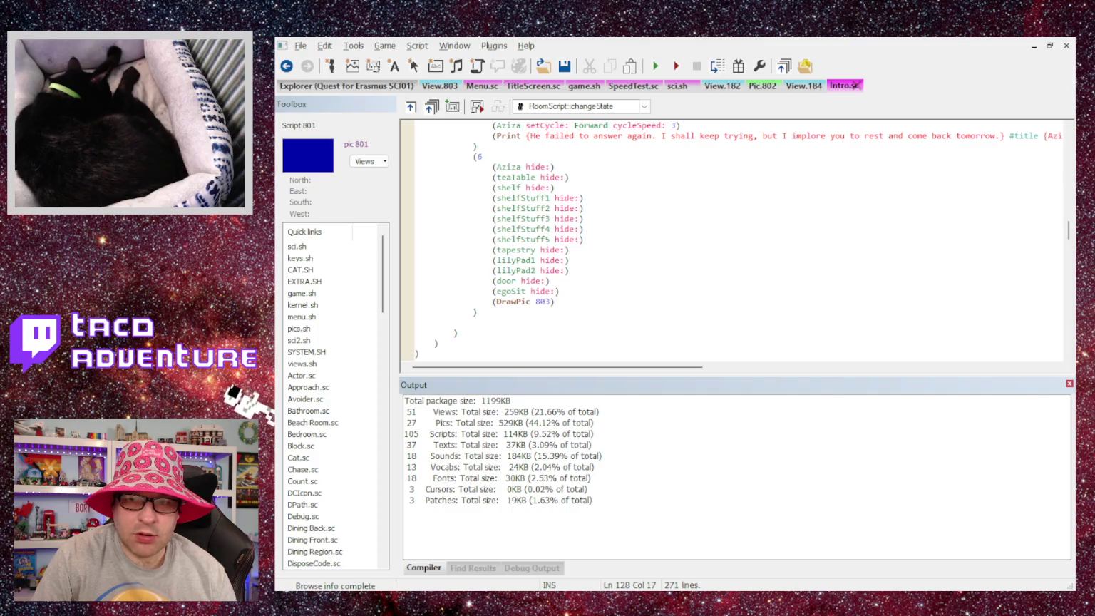
pyautogui.moveTo(1069, 231)
pyautogui.mouseDown()
pyautogui.moveTo(1067, 352)
pyautogui.moveTo(772, 384)
pyautogui.mouseUp()
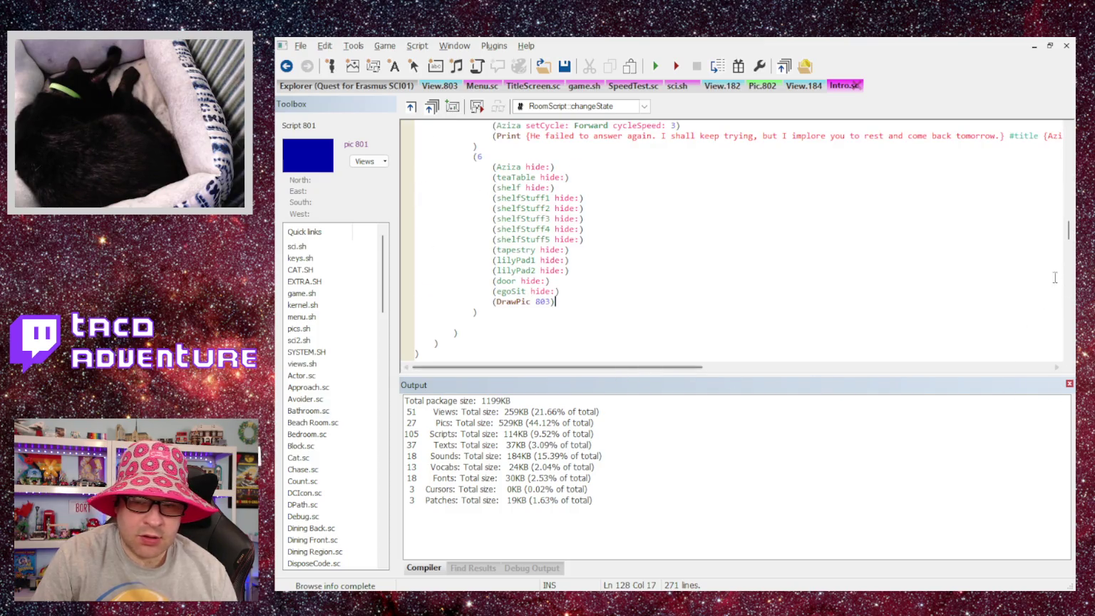
pyautogui.moveTo(1069, 232); pyautogui.dragTo(1069, 341)
pyautogui.click(430, 339)
pyautogui.write('(instance sleeper of PicView     (properties         x 85         y 113         view 101         priority 7     ) )')
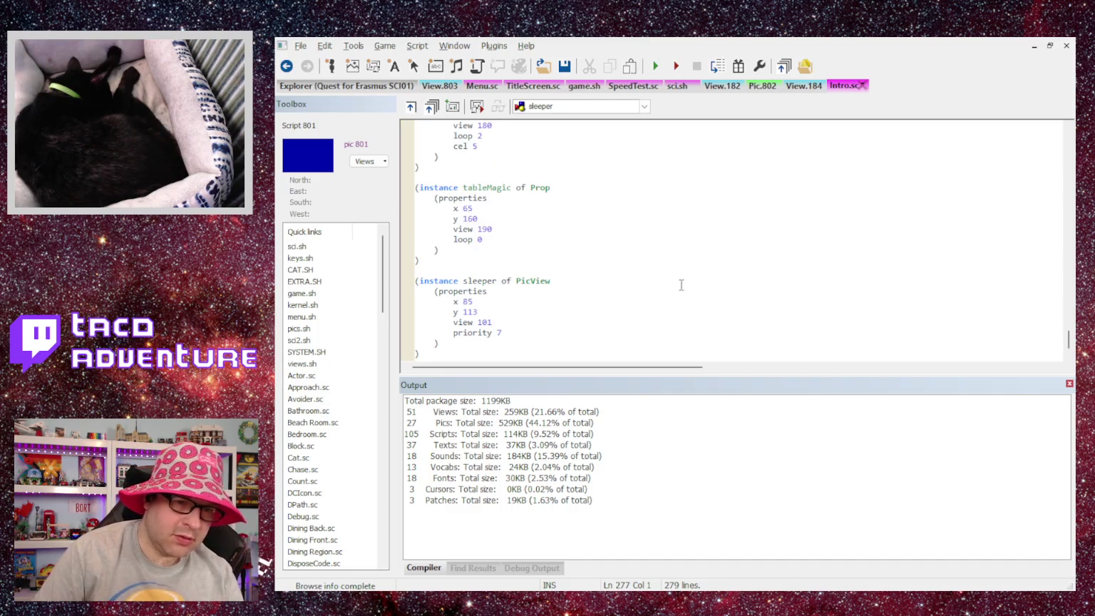
pyautogui.click(484, 272)
# Rename the sleeper instance to SleepEgo, change its class from PicView to Prop, and compile.
pyautogui.doubleClick(479, 281)
pyautogui.write('Slee')
pyautogui.write('pEgo')
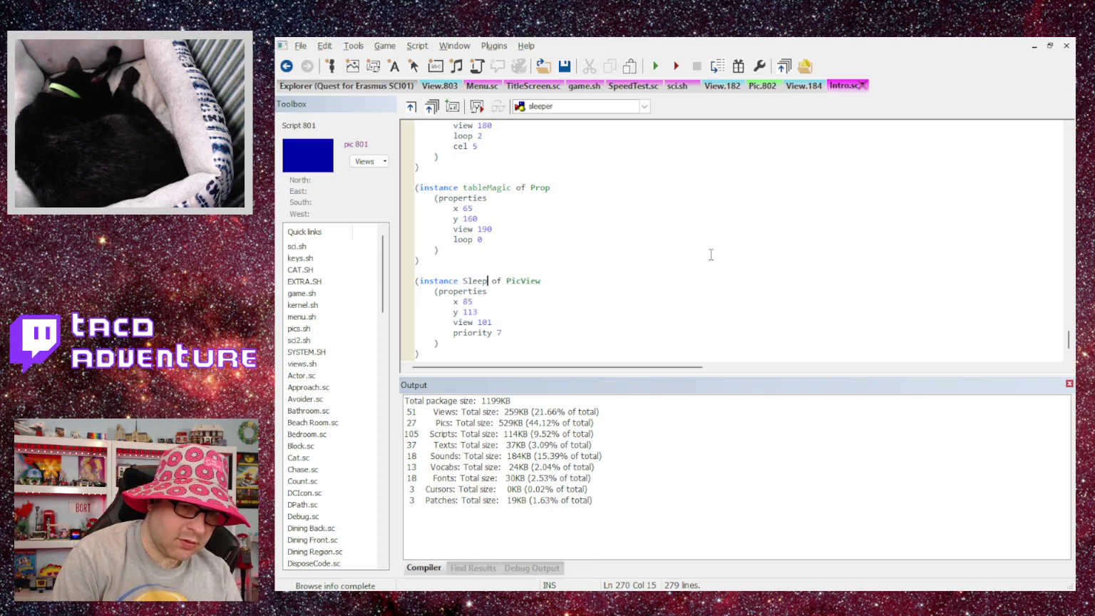
pyautogui.press('Right')
pyautogui.press('Right')
pyautogui.press('Right')
pyautogui.press('Right')
pyautogui.press('Delete')
pyautogui.press('Delete')
pyautogui.press('Delete')
pyautogui.write('Prop')
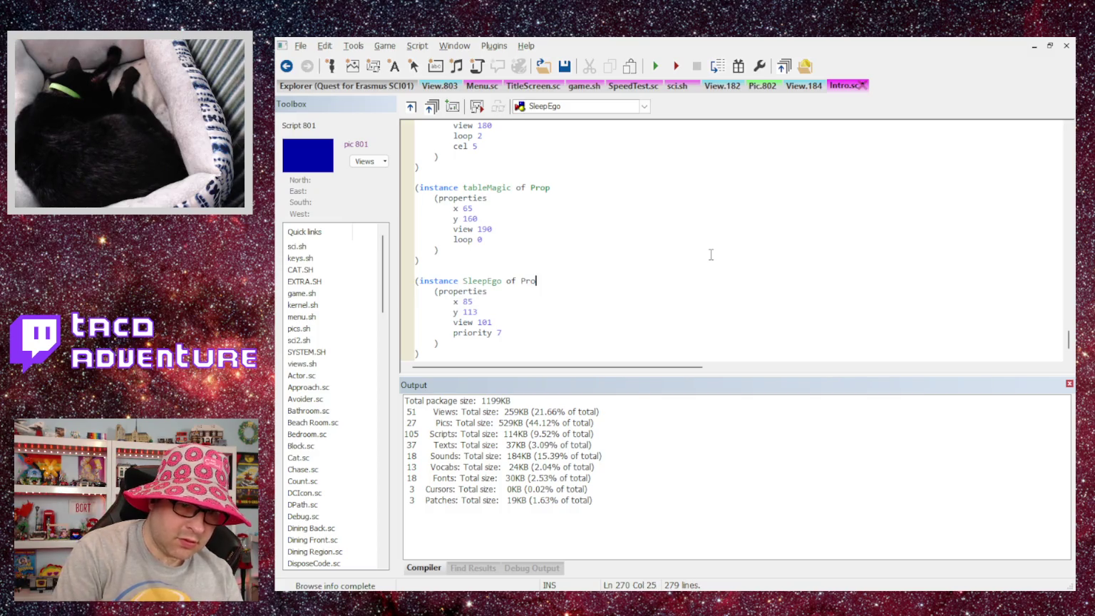
pyautogui.click(458, 333)
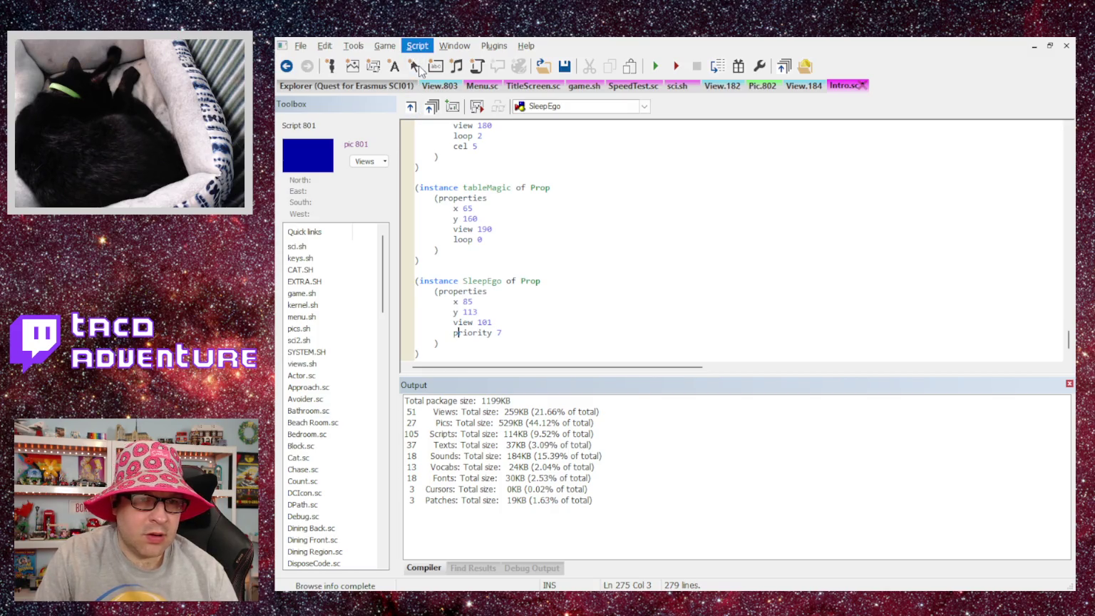
pyautogui.hotkey('ctrl', 'shift', 'b')
pyautogui.click(483, 276)
# Select the SleepEgo name and open a new line after (DrawPic 803).
pyautogui.doubleClick(483, 280)
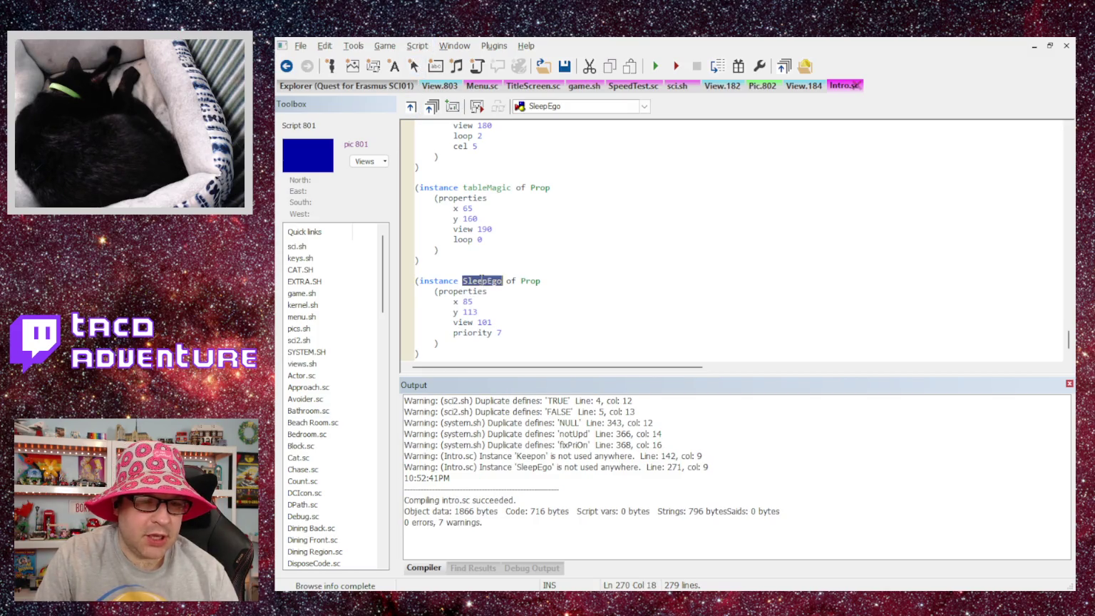
pyautogui.moveTo(1068, 342); pyautogui.dragTo(1059, 223)
pyautogui.click(555, 353)
pyautogui.press('Return')
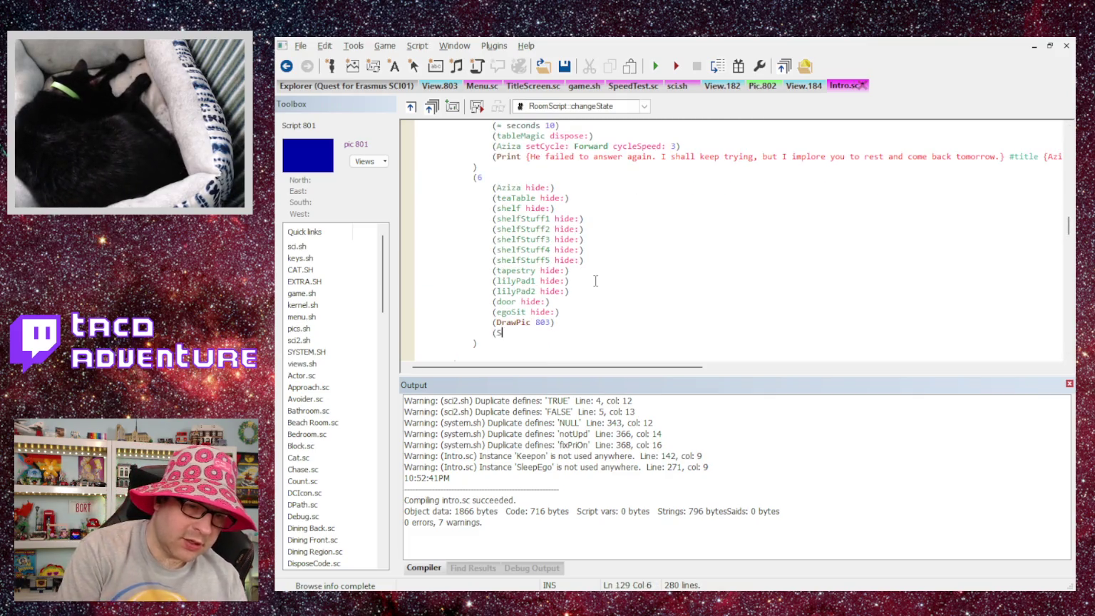
# Add (SleepEgo init:) after DrawPic 803, recompile Intro.sc, and begin a new (Print line.
pyautogui.write('(SleepEgo init:)')
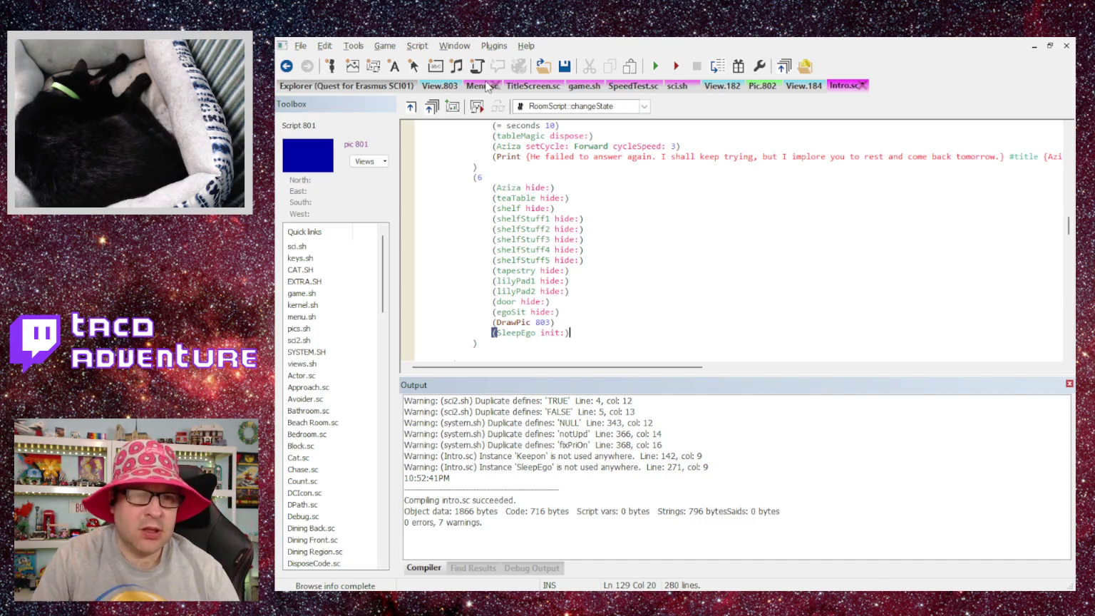
pyautogui.hotkey('ctrl', 'F7')
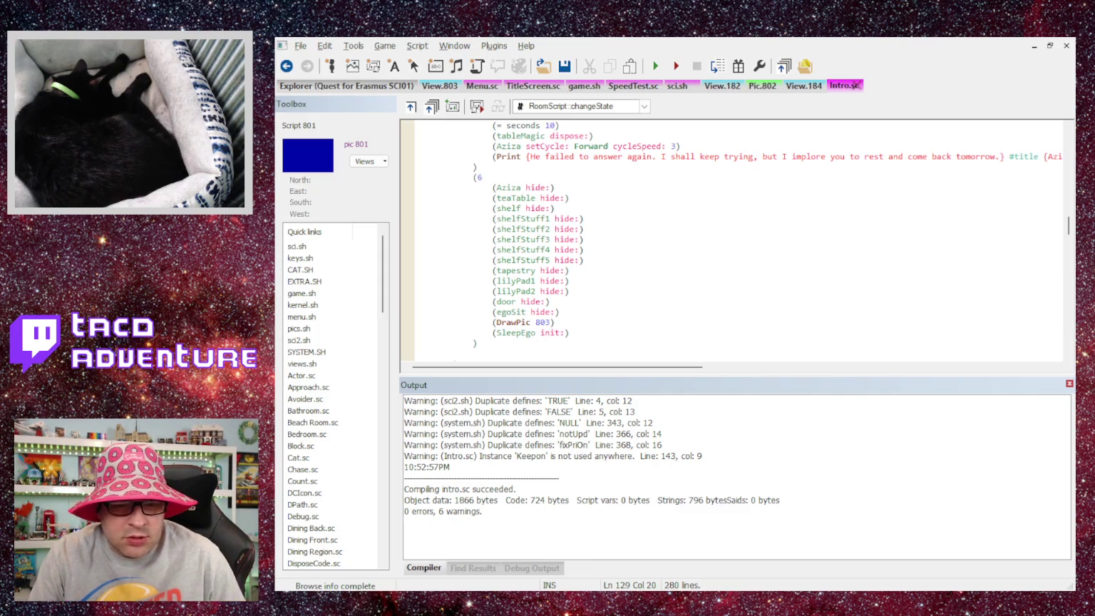
pyautogui.scroll(-3, 585, 226)
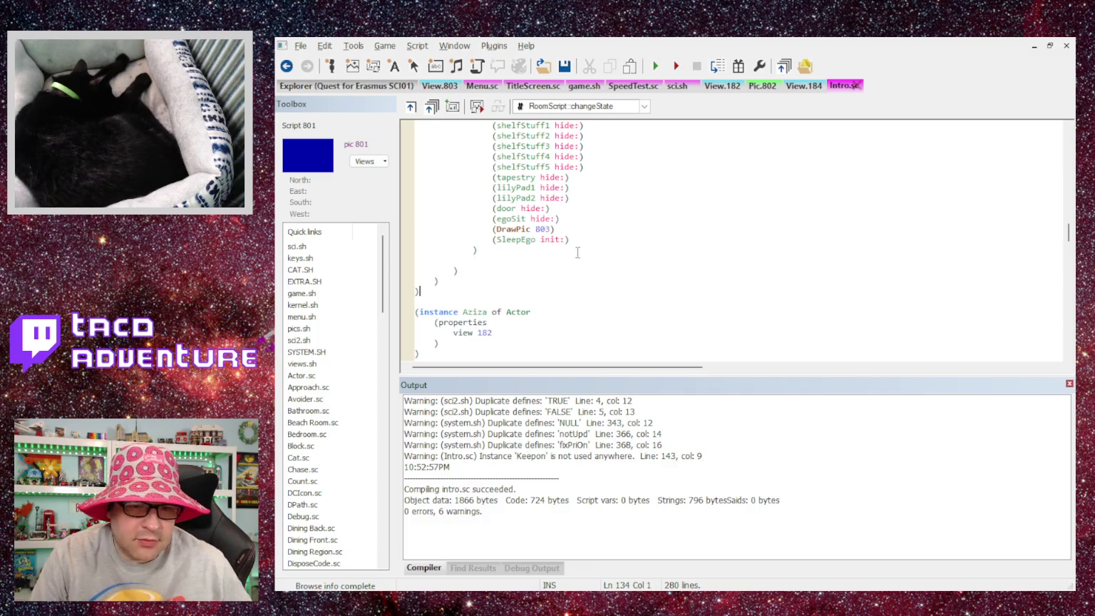
pyautogui.press('Return')
pyautogui.write('(Print')
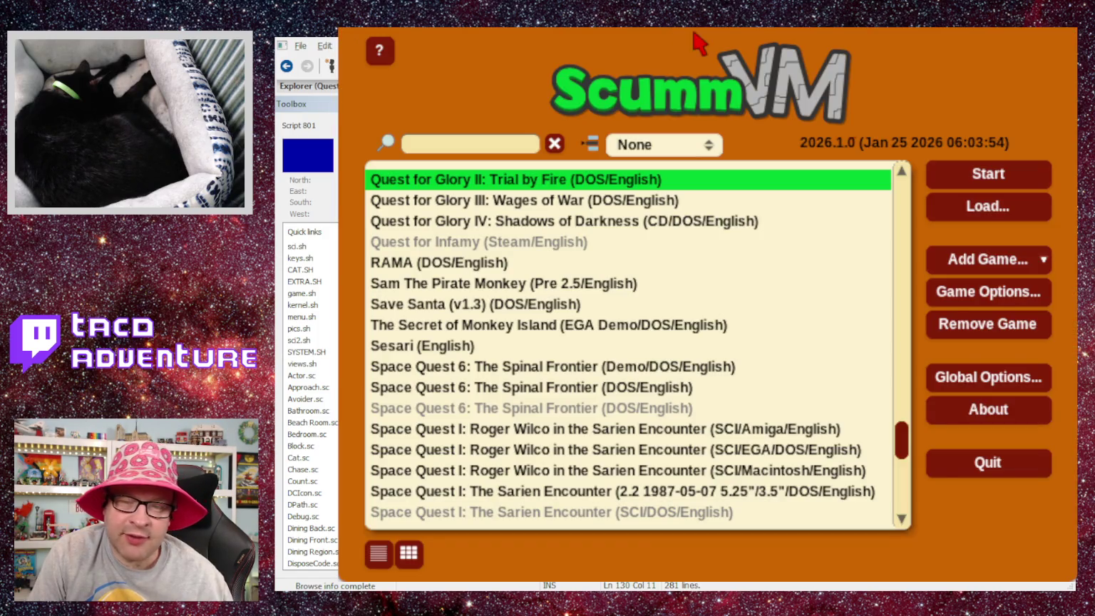
# Launch Quest for Glory II, get past the copyright and documentation notices, and choose Wizard.
pyautogui.click(993, 184)
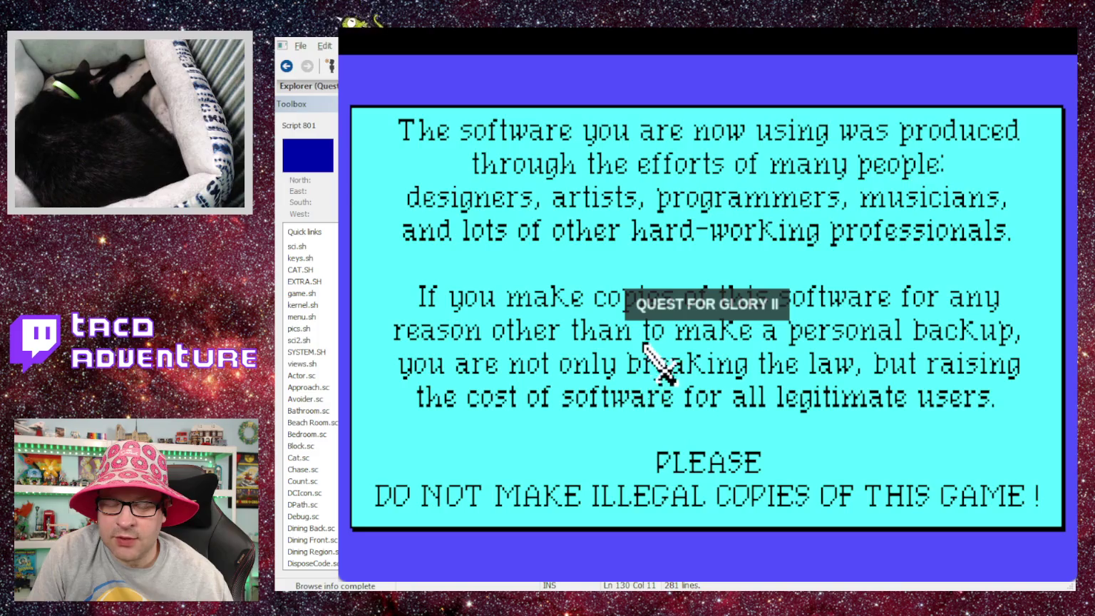
pyautogui.click(637, 362)
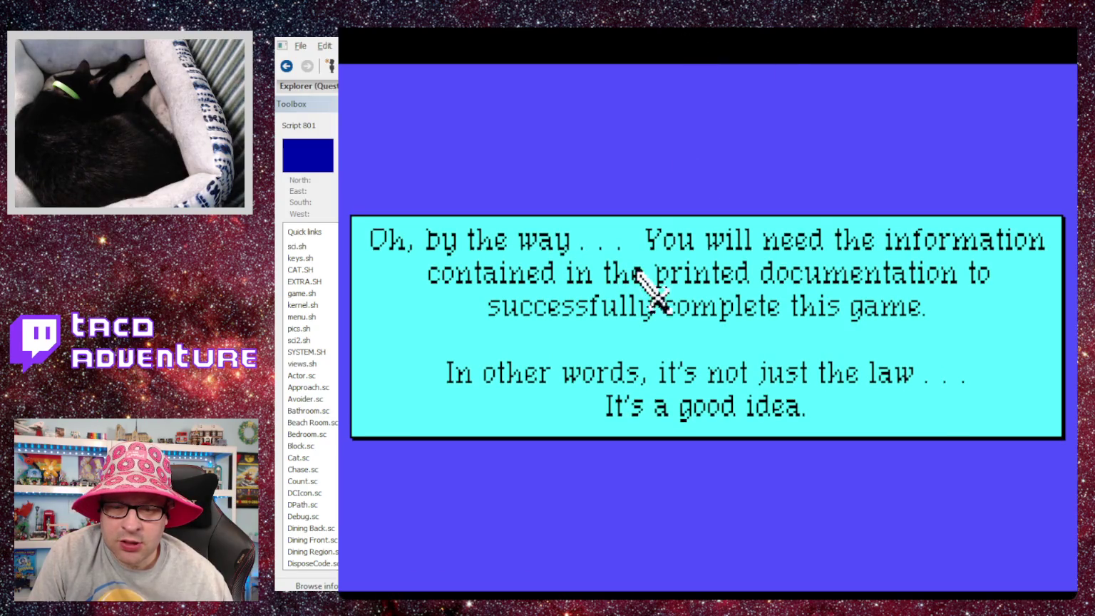
pyautogui.click(645, 235)
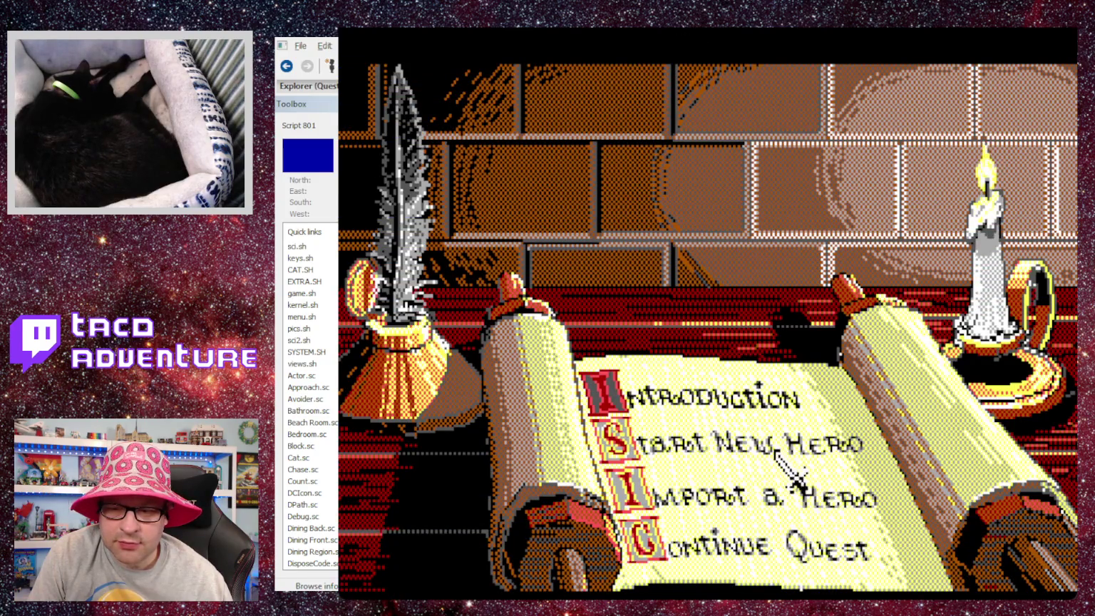
pyautogui.click(777, 453)
pyautogui.click(706, 139)
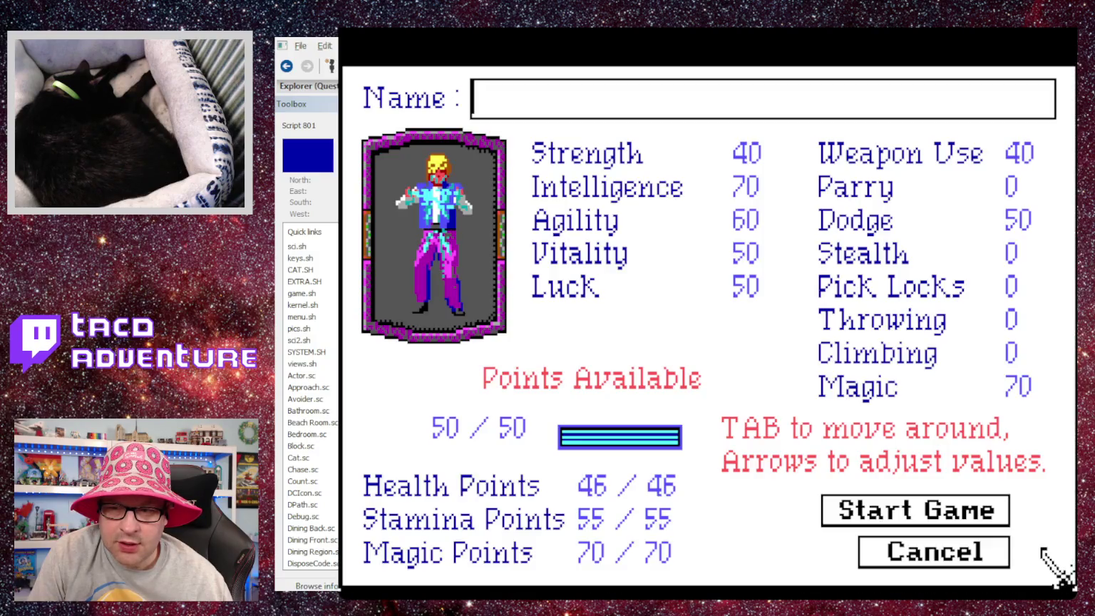
# Name the new Wizard hero Dingus.
pyautogui.write('Dignus')
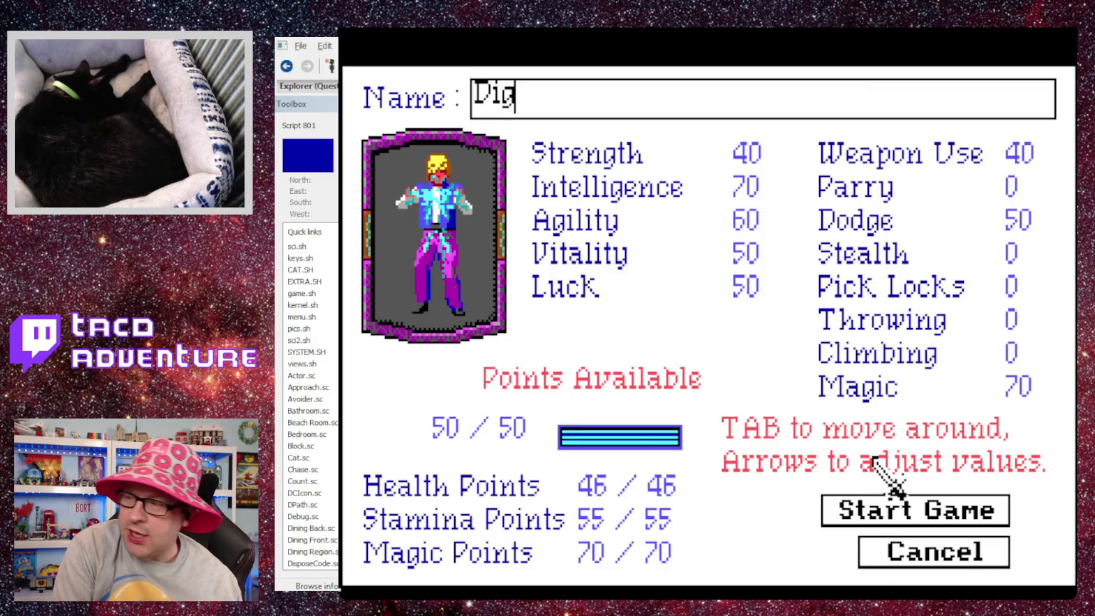
pyautogui.press('BackSpace')
pyautogui.press('BackSpace')
pyautogui.press('BackSpace')
pyautogui.press('BackSpace')
pyautogui.write('gn')
pyautogui.press('BackSpace')
pyautogui.press('BackSpace')
pyautogui.write('ngus')
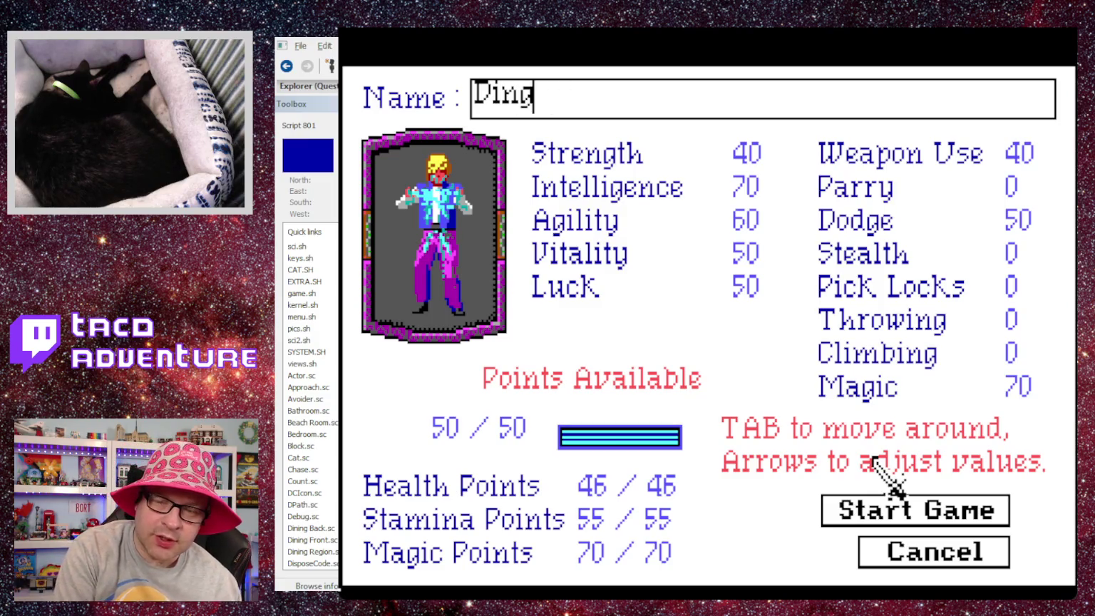
# Raise the Magic skill to 110 and start the game.
pyautogui.click(931, 404)
pyautogui.press('Right')
pyautogui.press('Right')
pyautogui.press('Right')
pyautogui.press('Right')
pyautogui.press('Right')
pyautogui.press('Right')
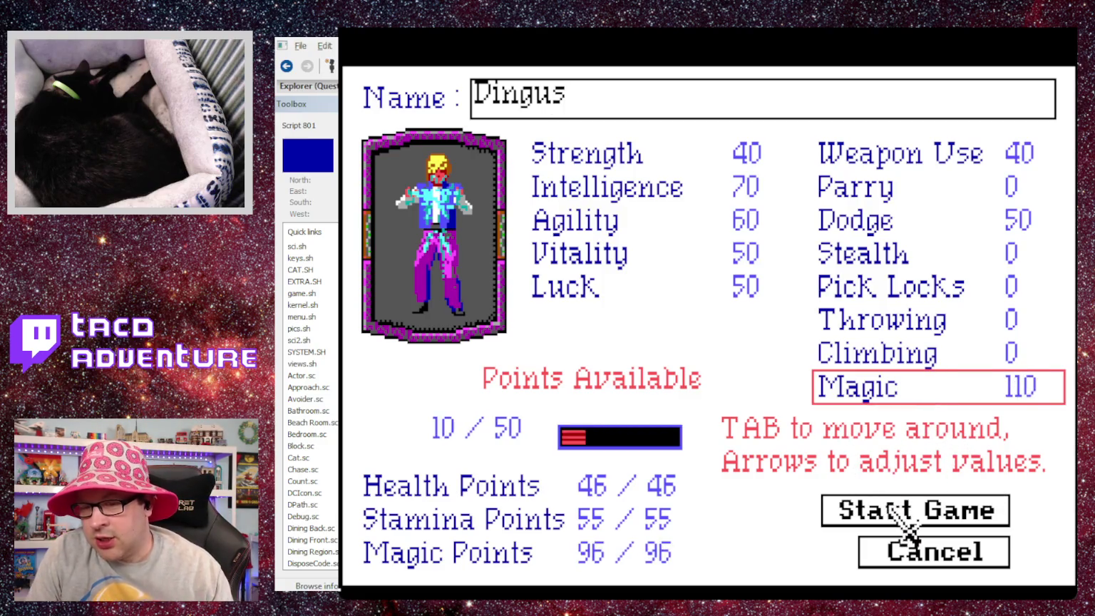
pyautogui.click(902, 512)
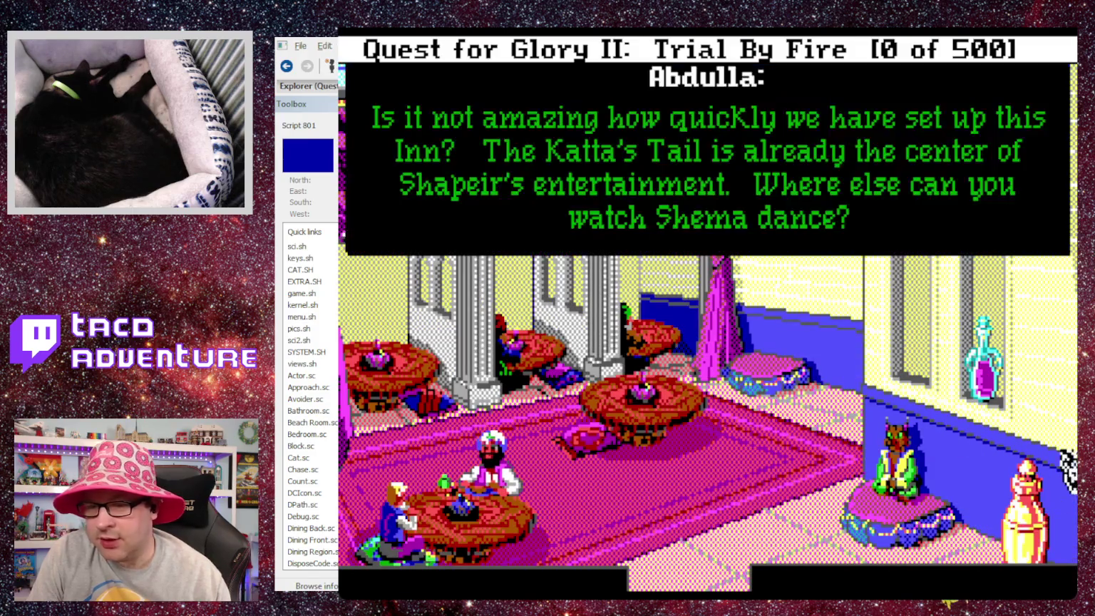
# Dismiss Abdulla's dialogue and enter 'stand' so the hero gets up.
pyautogui.click(1061, 450)
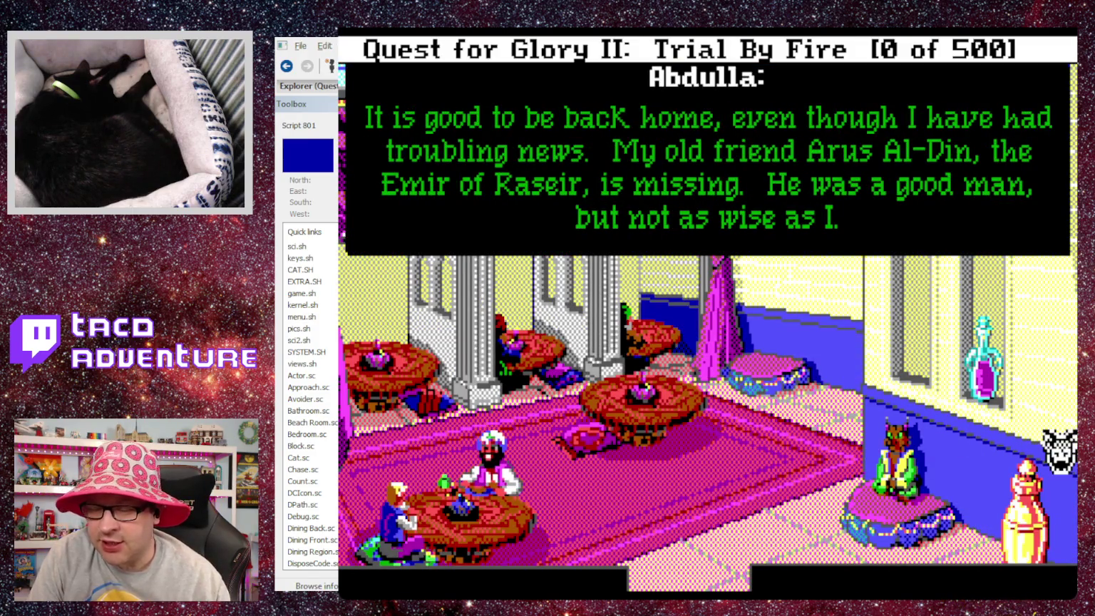
pyautogui.click(1062, 450)
pyautogui.click(1062, 449)
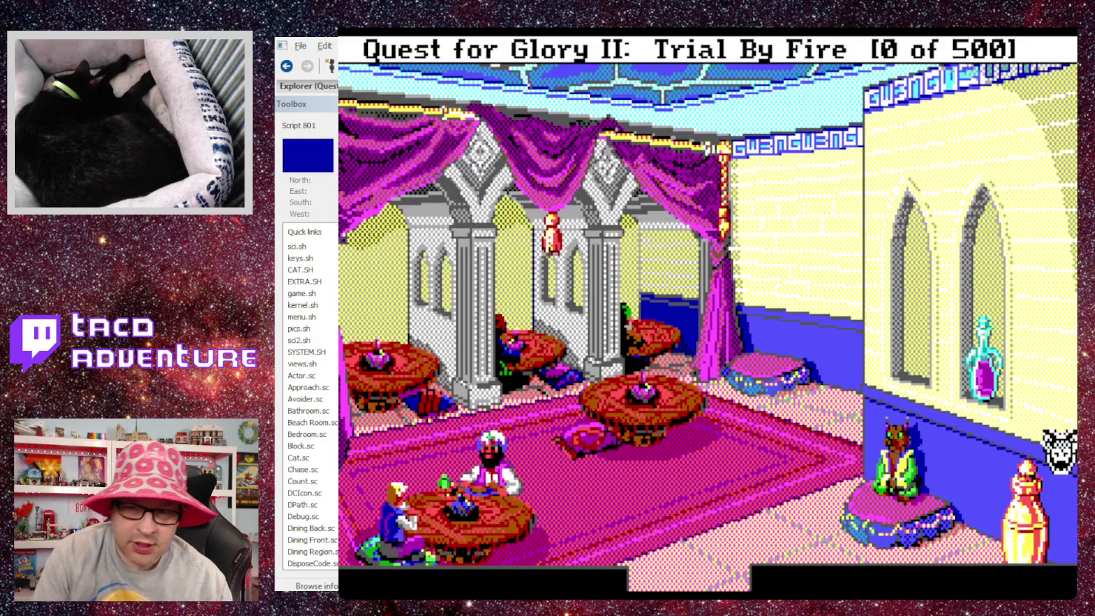
pyautogui.write('stand')
pyautogui.press('Return')
# Walk right, sleep until dawn, then quit ScummVM back to Intro.sc.
pyautogui.click(1061, 449)
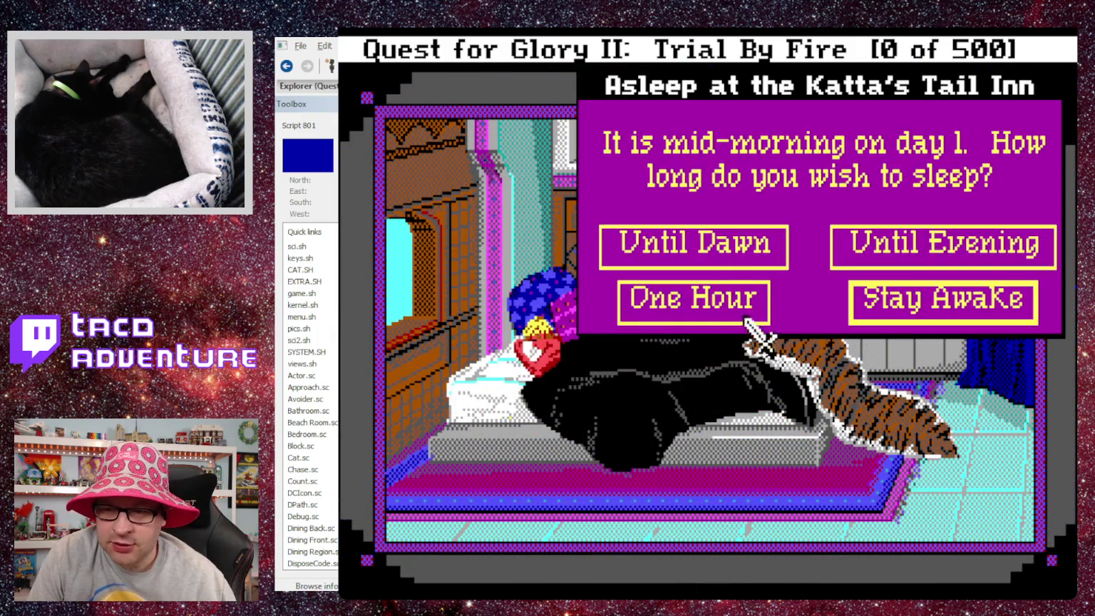
pyautogui.click(706, 246)
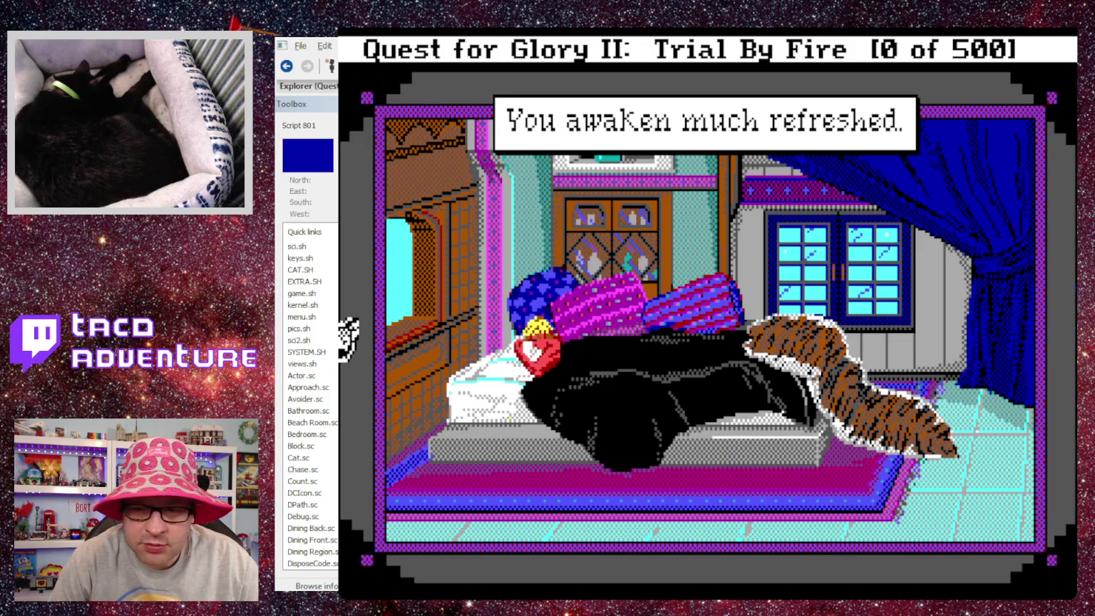
pyautogui.hotkey('ctrl', 'q')
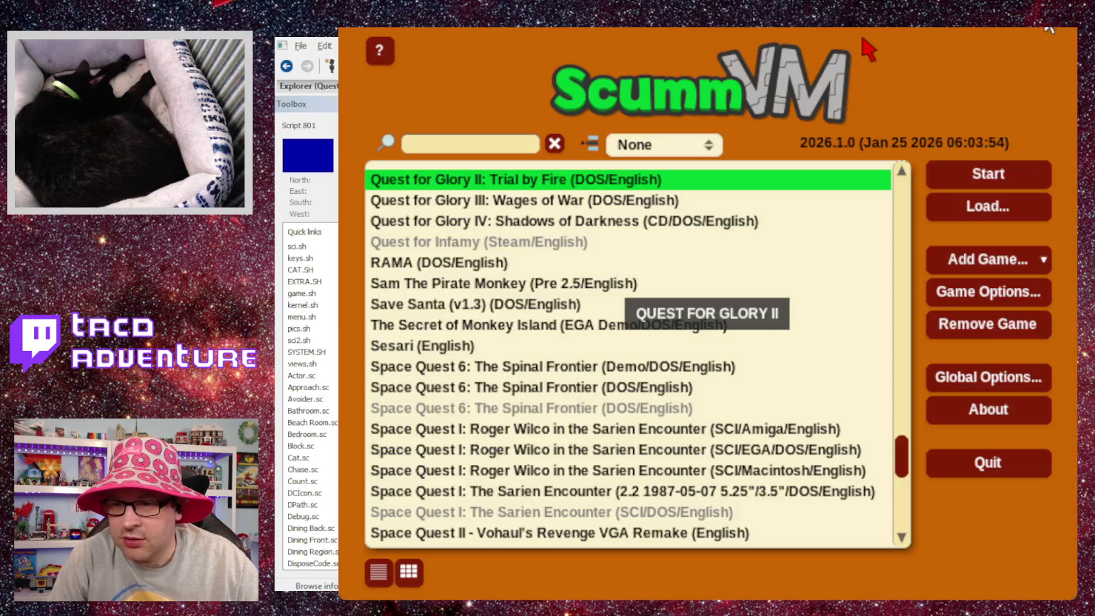
pyautogui.click(340, 316)
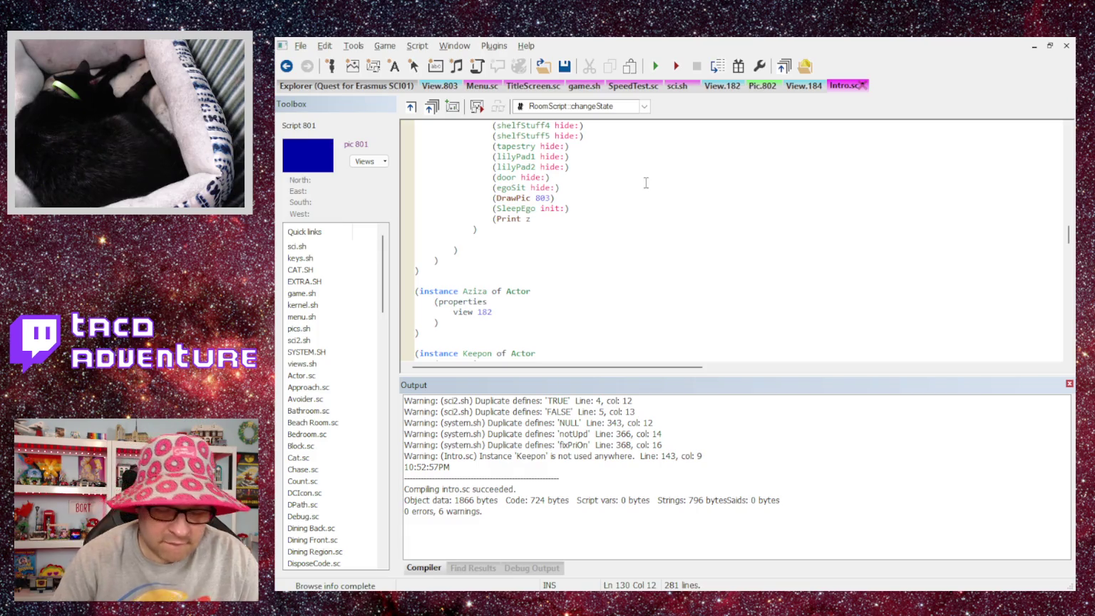
# Type the Print text 'You awaken in the morning and return to Aziza.' and close its brace.
pyautogui.write('You')
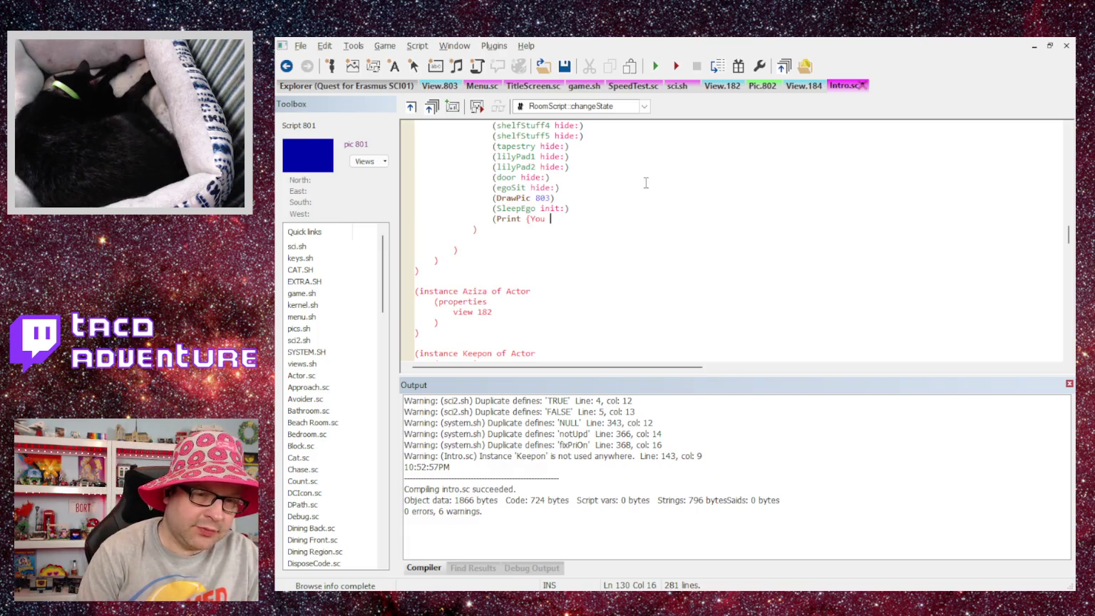
pyautogui.press('BackSpace')
pyautogui.press('BackSpace')
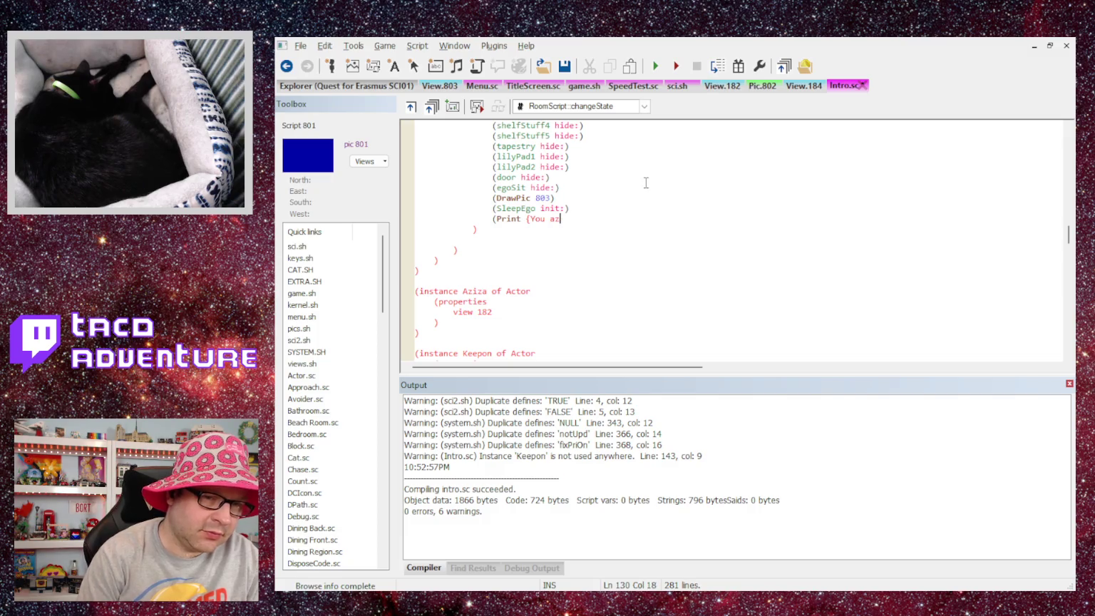
pyautogui.write('k')
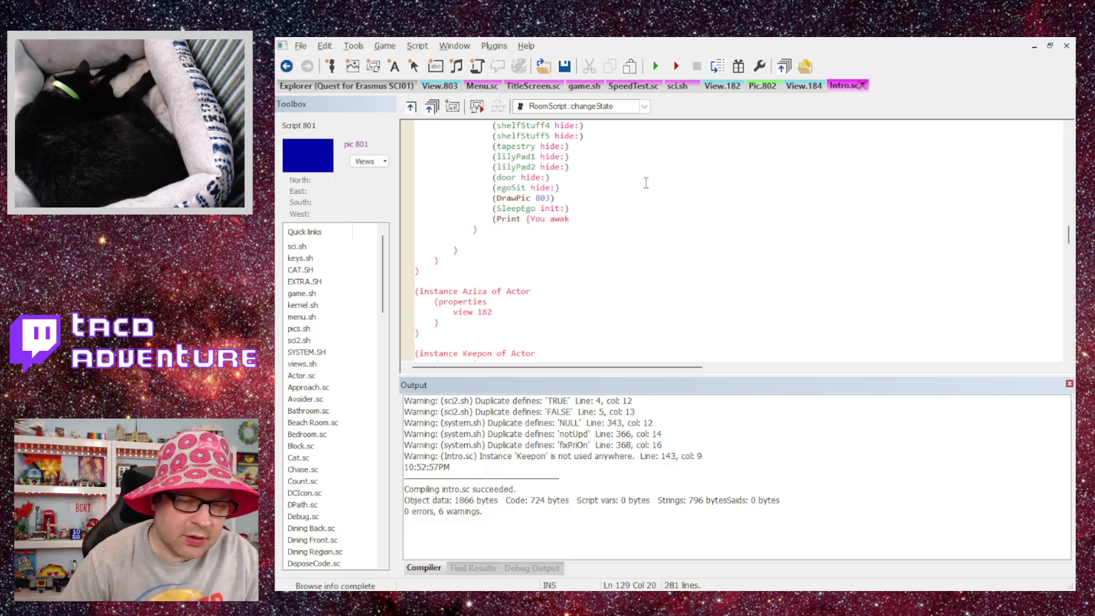
pyautogui.write('en ')
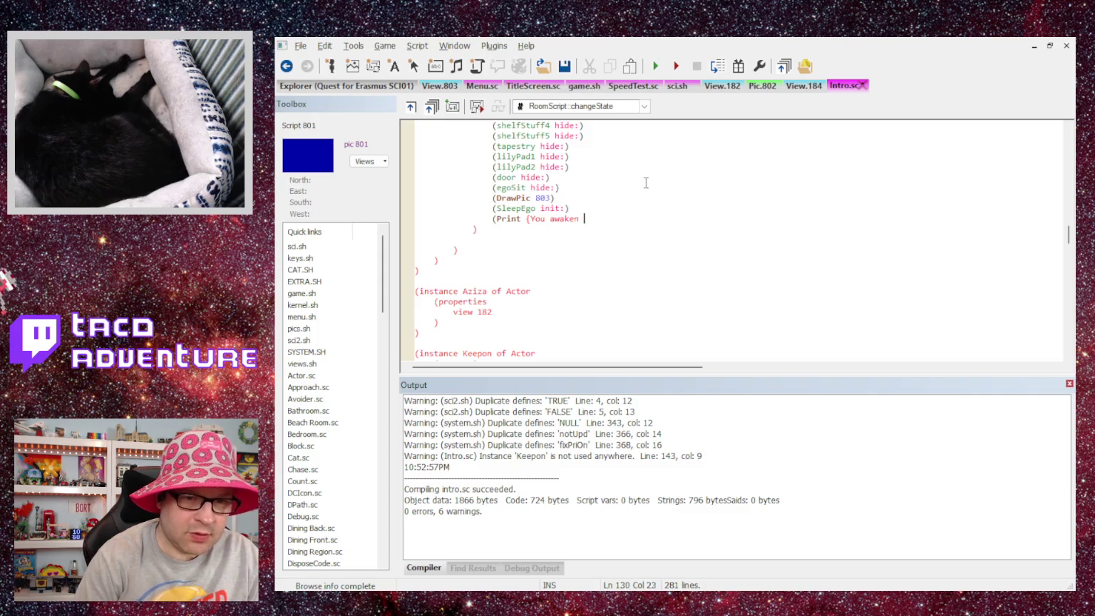
pyautogui.write('in the morning')
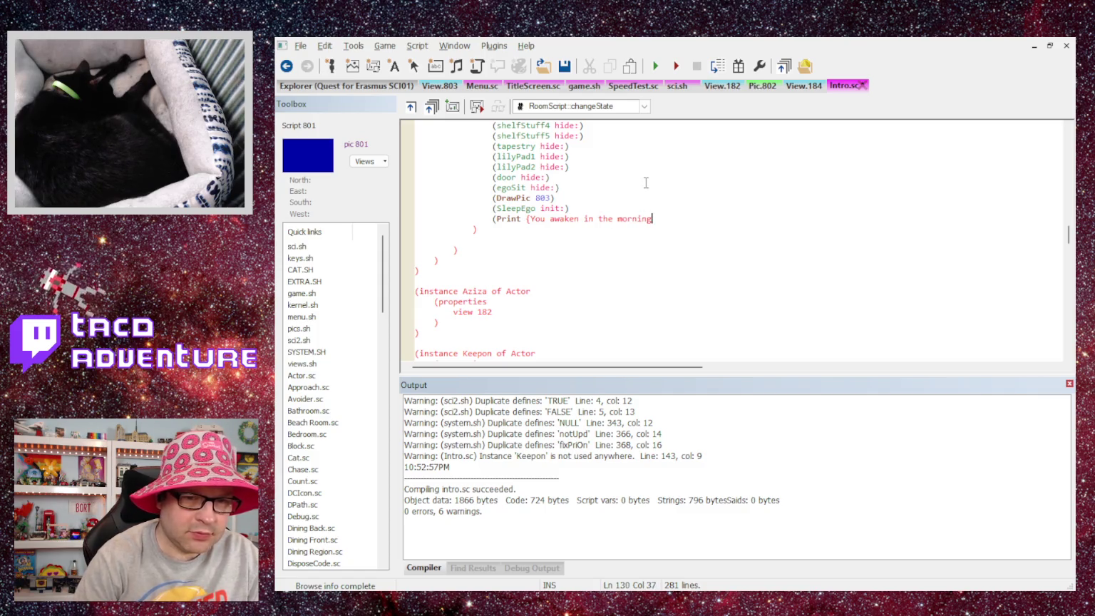
pyautogui.write(' and return to A')
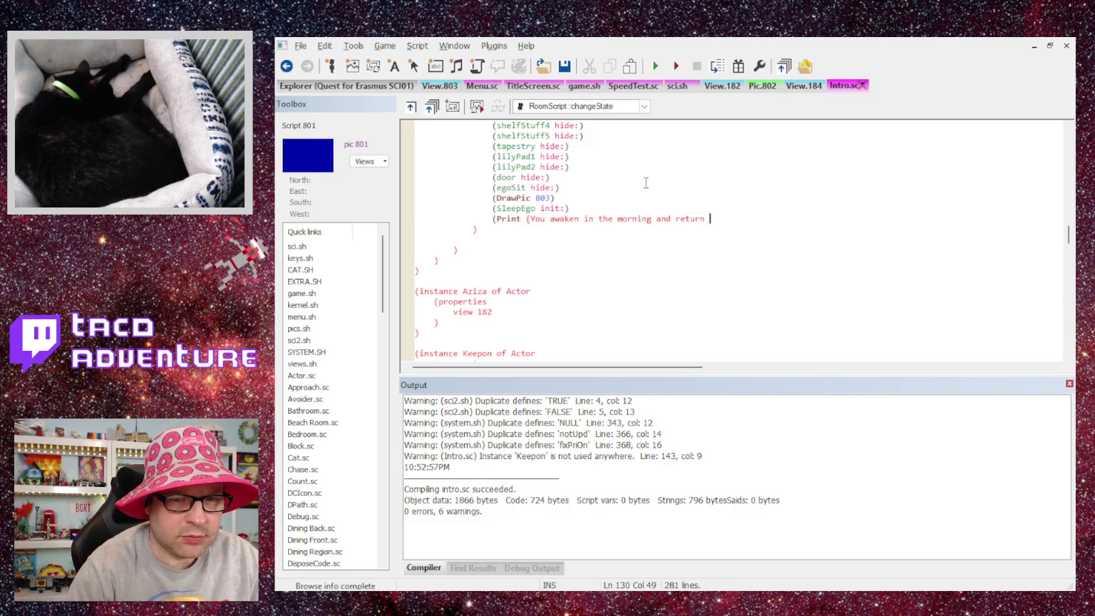
pyautogui.write("ziza's j")
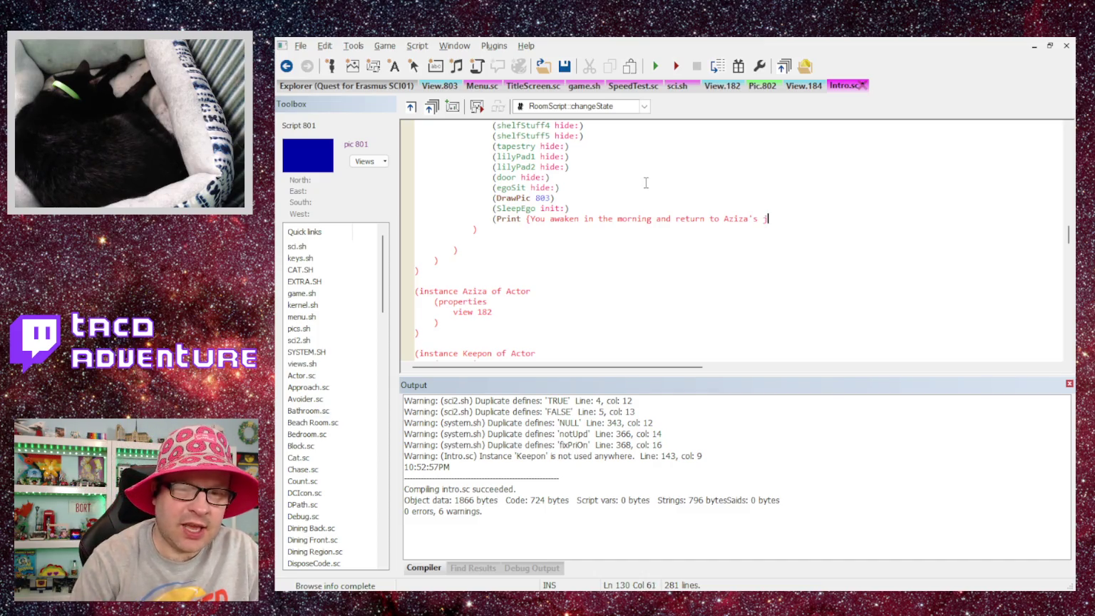
pyautogui.press('BackSpace')
pyautogui.write('house')
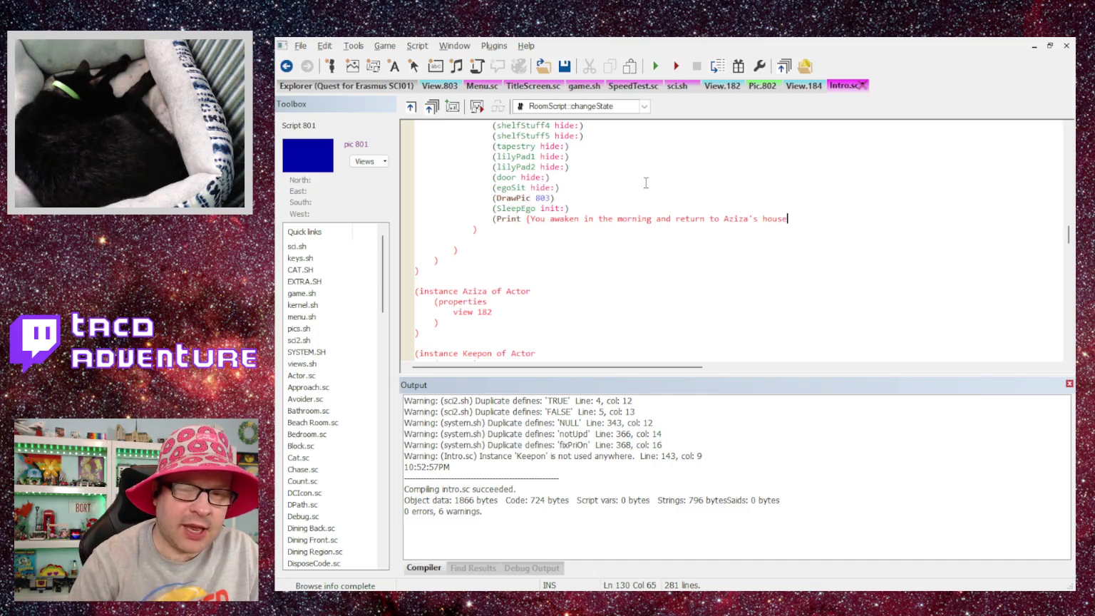
pyautogui.press('BackSpace')
pyautogui.press('BackSpace')
pyautogui.press('BackSpace')
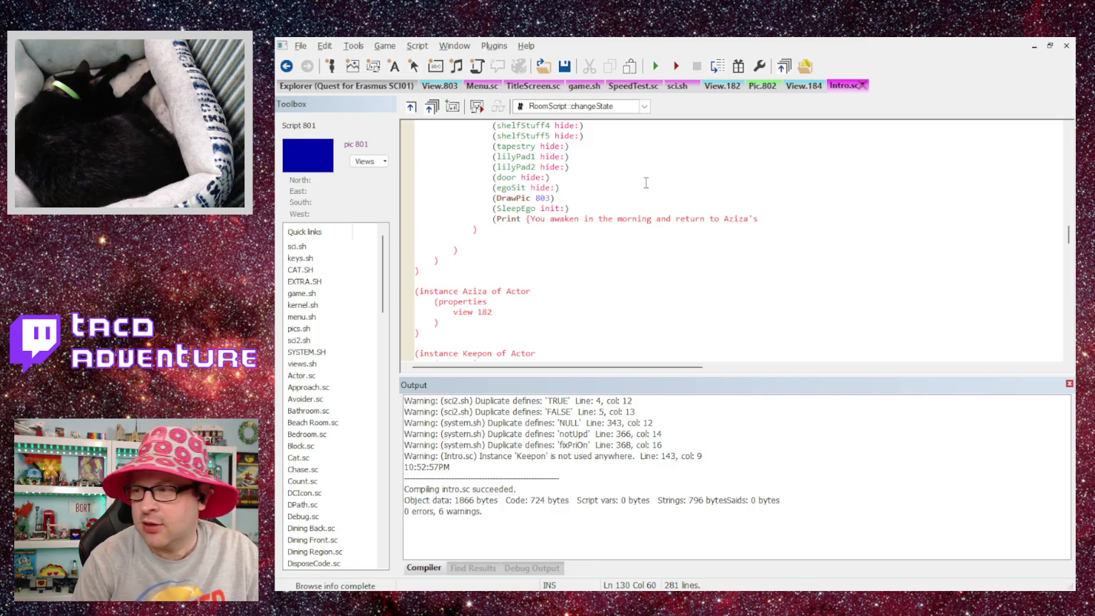
pyautogui.write('abos')
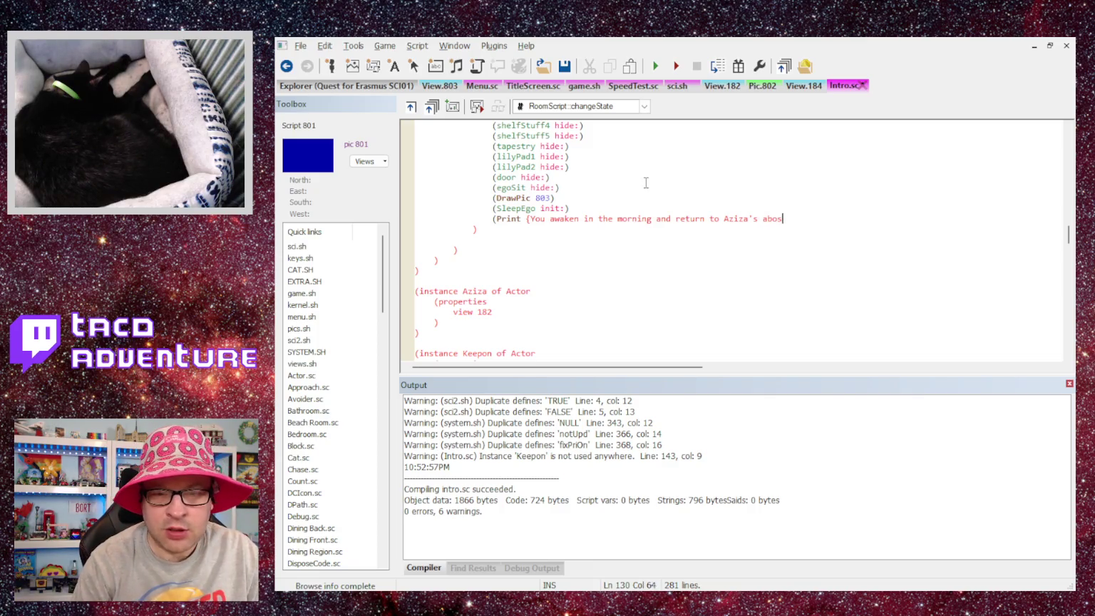
pyautogui.press('BackSpace')
pyautogui.press('BackSpace')
pyautogui.press('BackSpace')
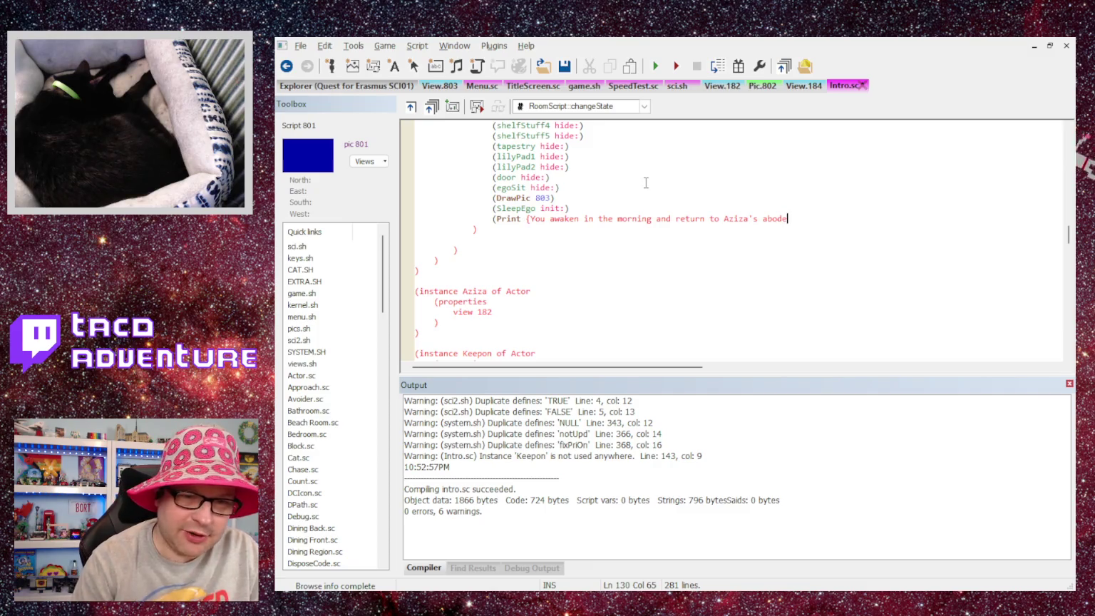
pyautogui.press('BackSpace')
pyautogui.press('BackSpace')
pyautogui.press('BackSpace')
pyautogui.press('BackSpace')
pyautogui.write('.}')
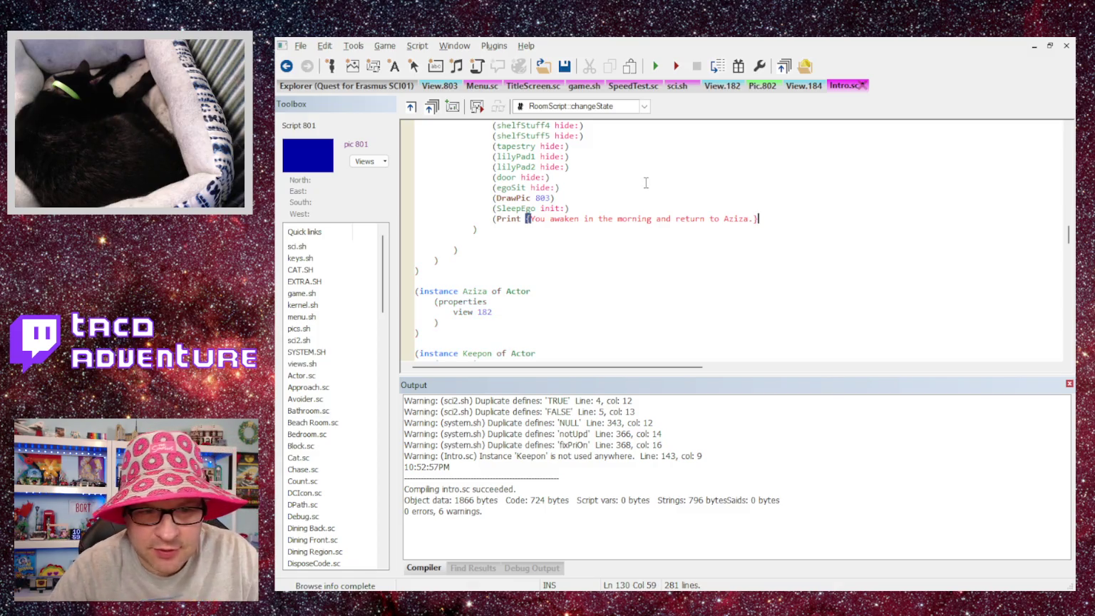
pyautogui.write(' #')
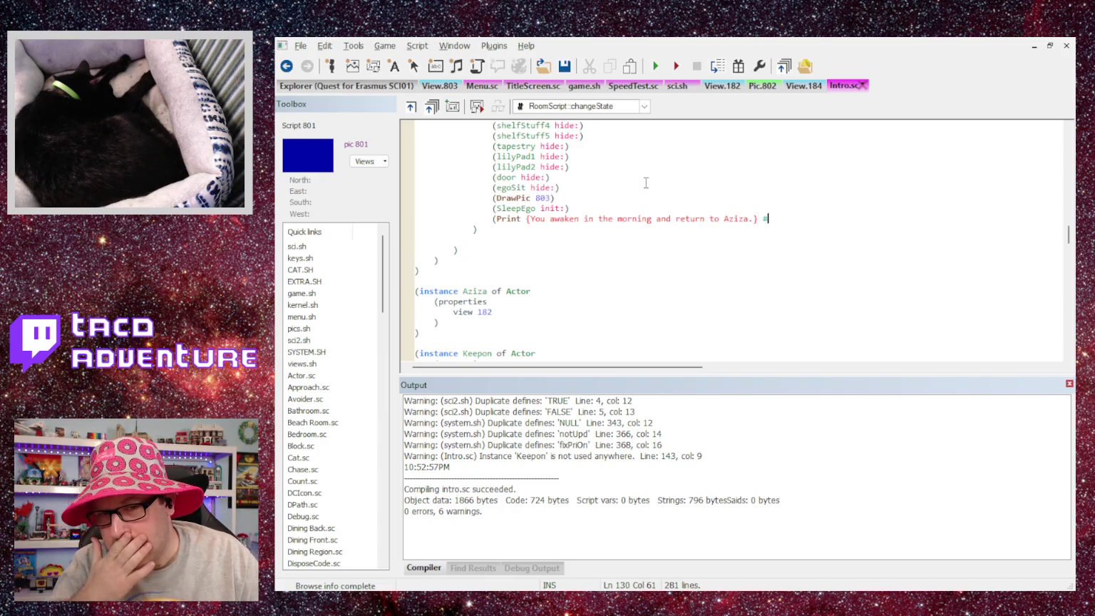
pyautogui.write('at')
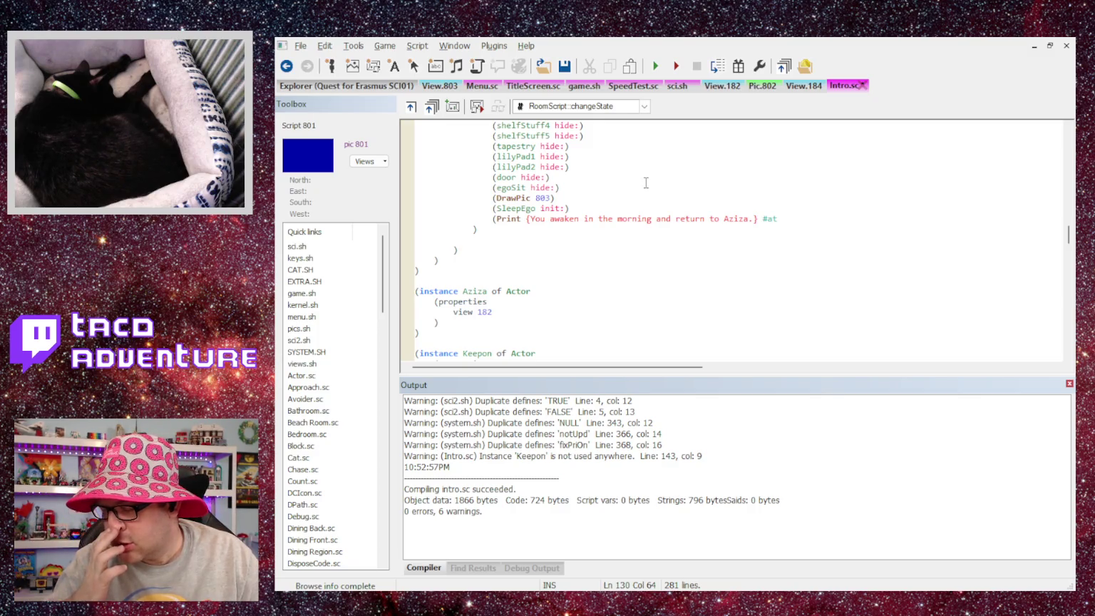
# Position the wake-up message #at 40 30, close the Print, and recompile Intro.sc.
pyautogui.write('40')
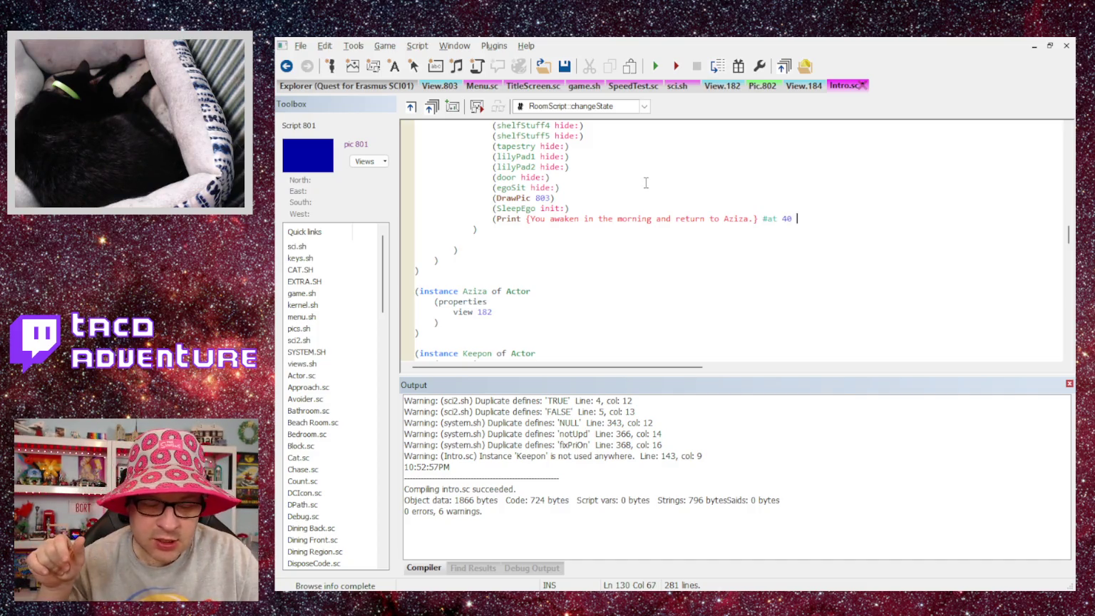
pyautogui.write(' 30')
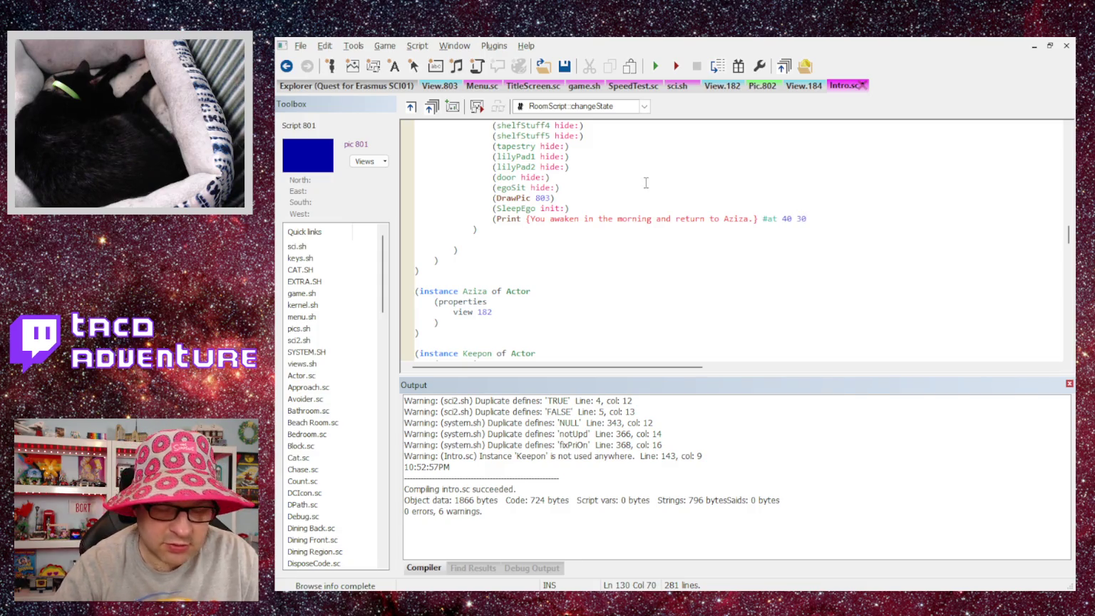
pyautogui.press('BackSpace')
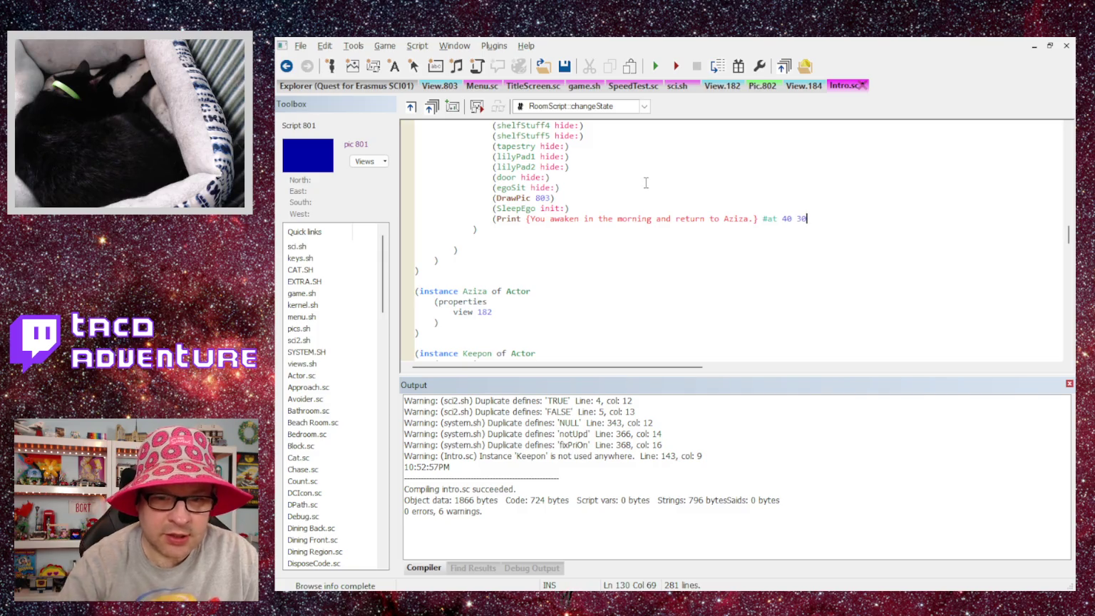
pyautogui.write(')')
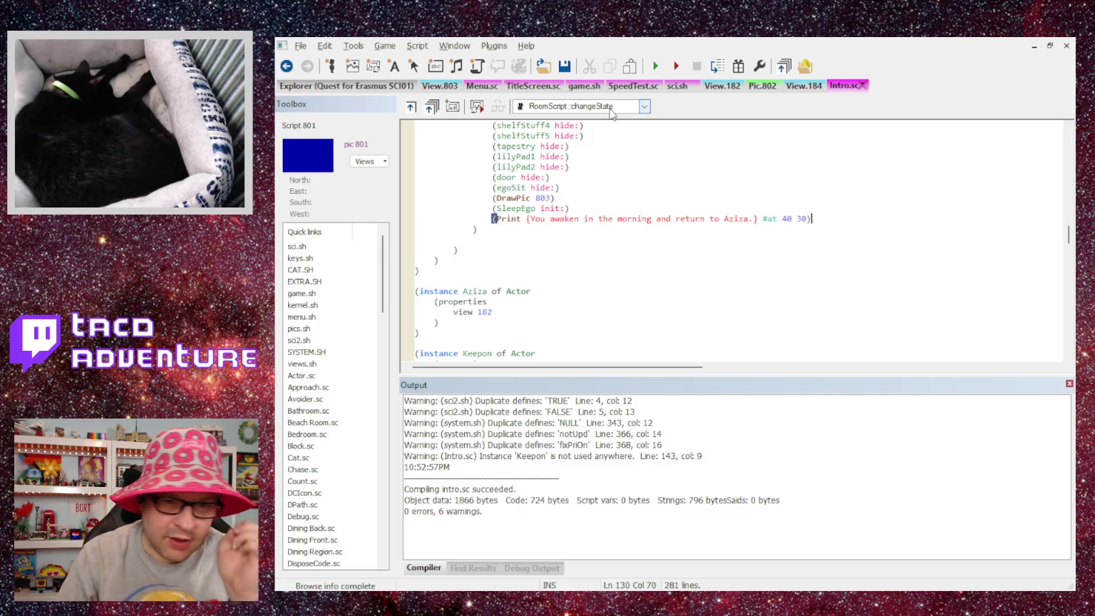
pyautogui.scroll(1, 646, 268)
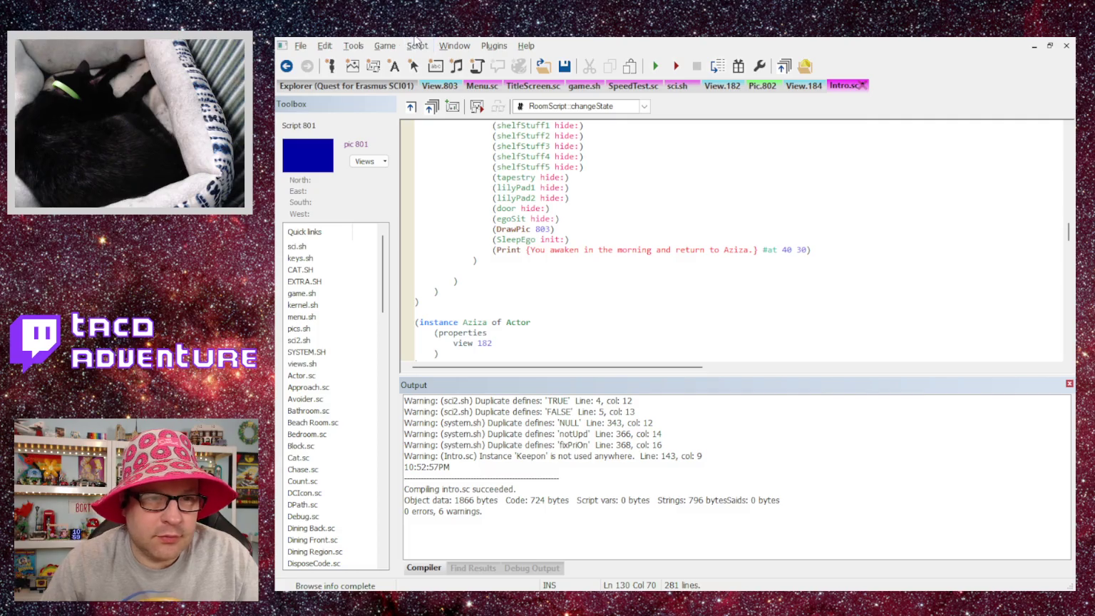
pyautogui.hotkey('ctrl', 'F7')
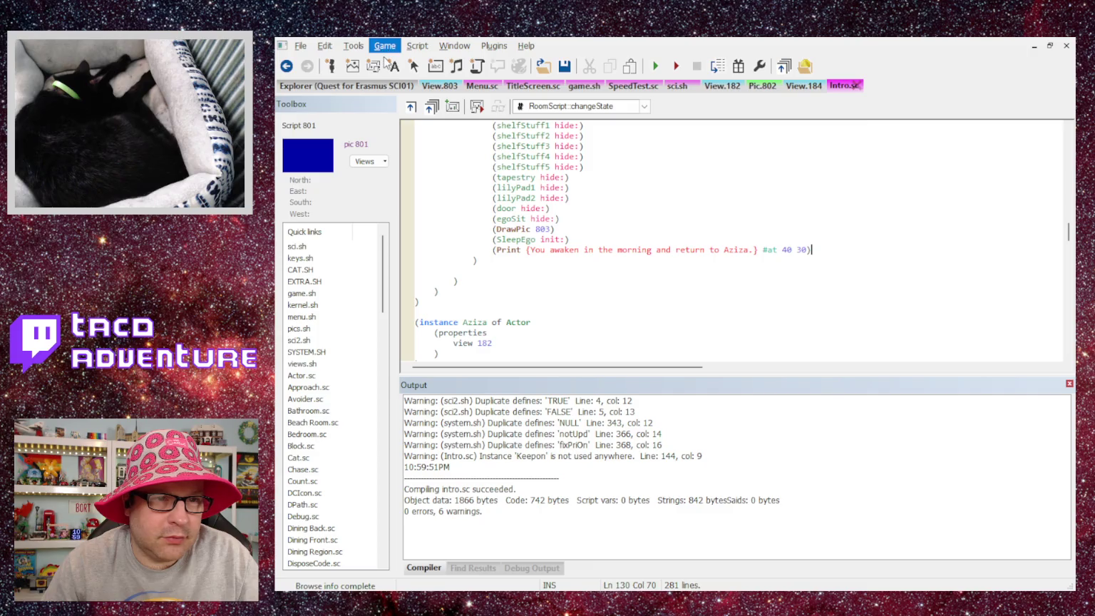
# Test-run the game, clicking through the intro and Aziza's lines to the awakening, then quit.
pyautogui.press('F5')
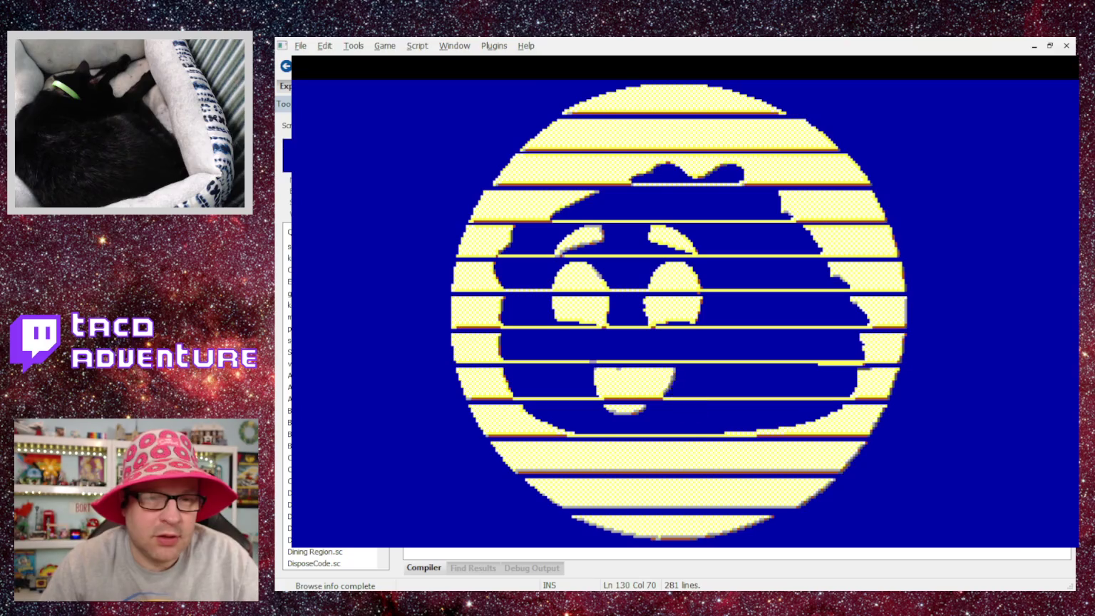
pyautogui.click(482, 323)
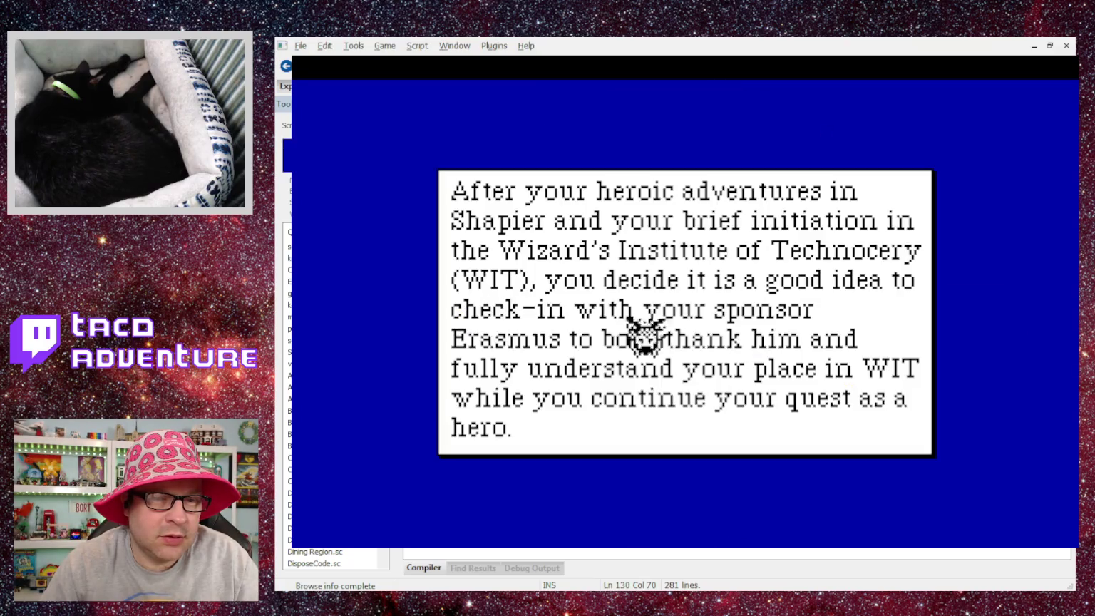
pyautogui.click(1027, 298)
pyautogui.click(1029, 305)
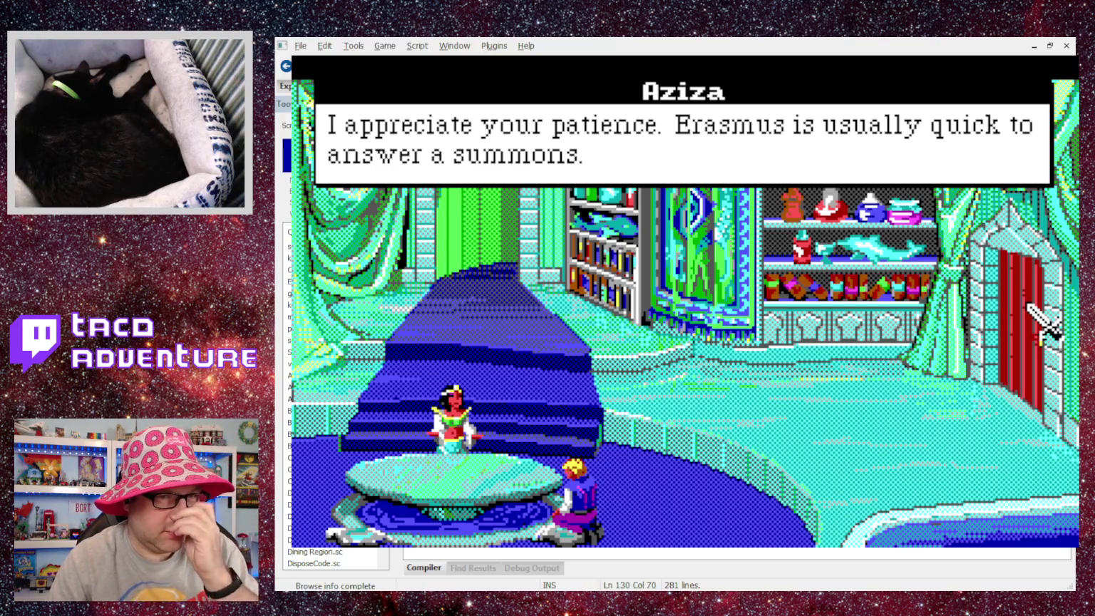
pyautogui.click(1045, 325)
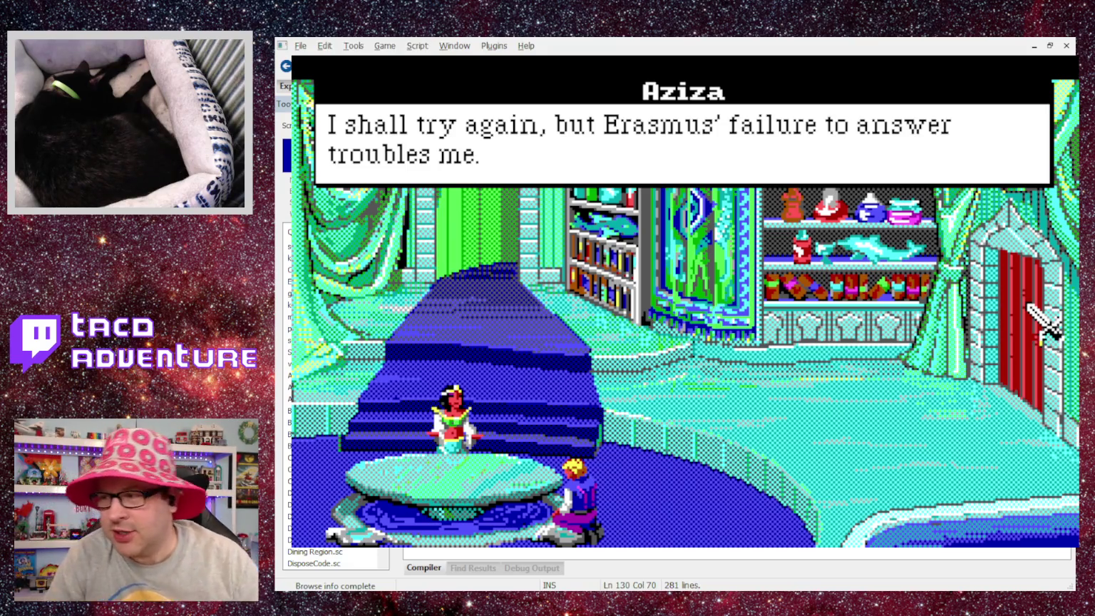
pyautogui.click(1045, 325)
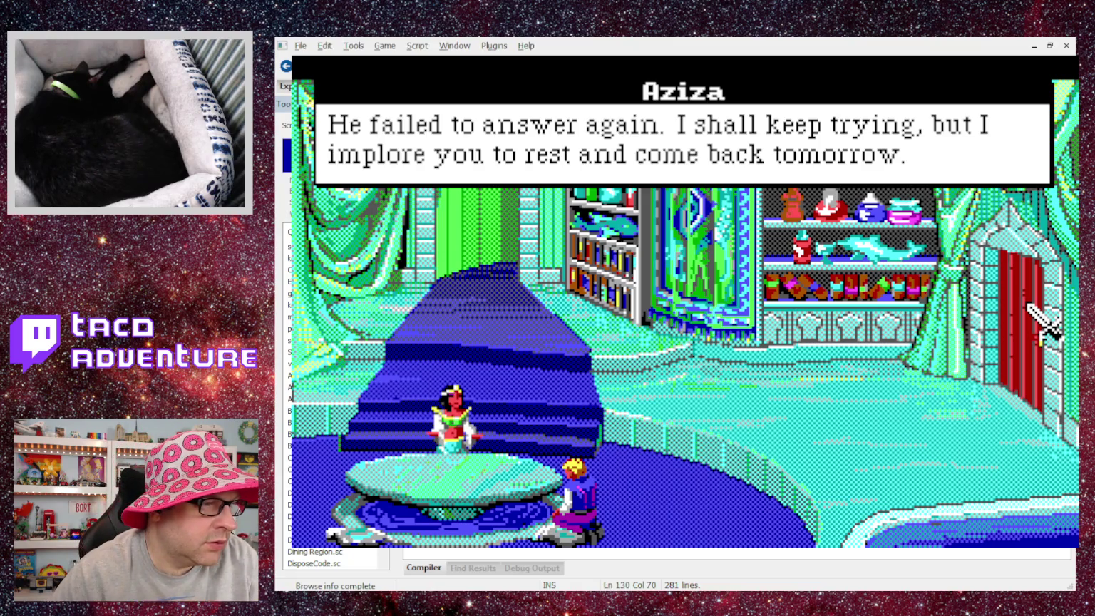
pyautogui.click(1029, 306)
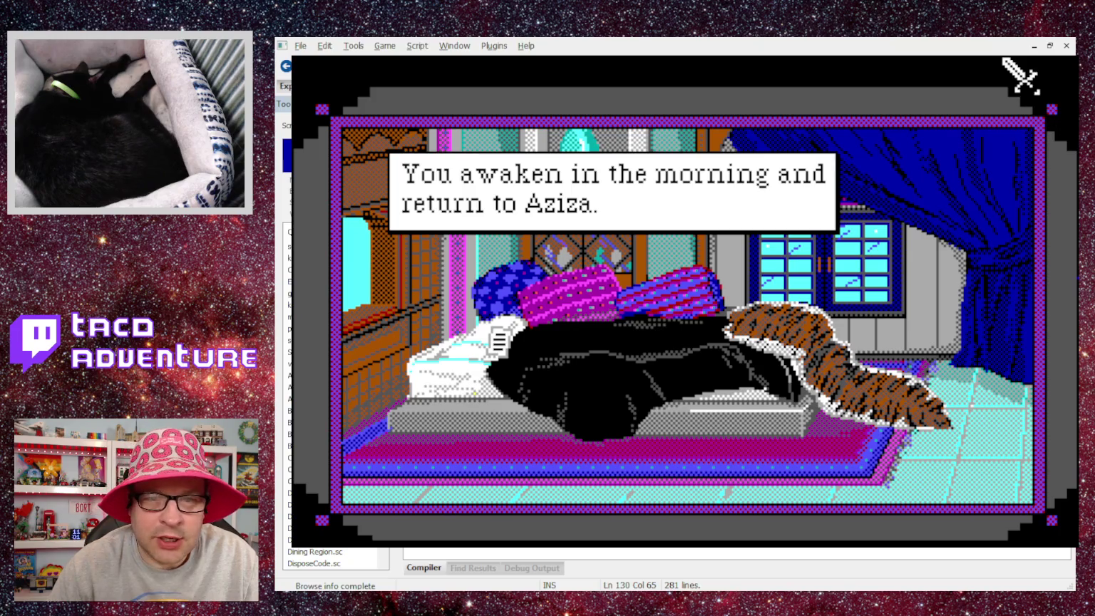
pyautogui.hotkey('alt', 'F4')
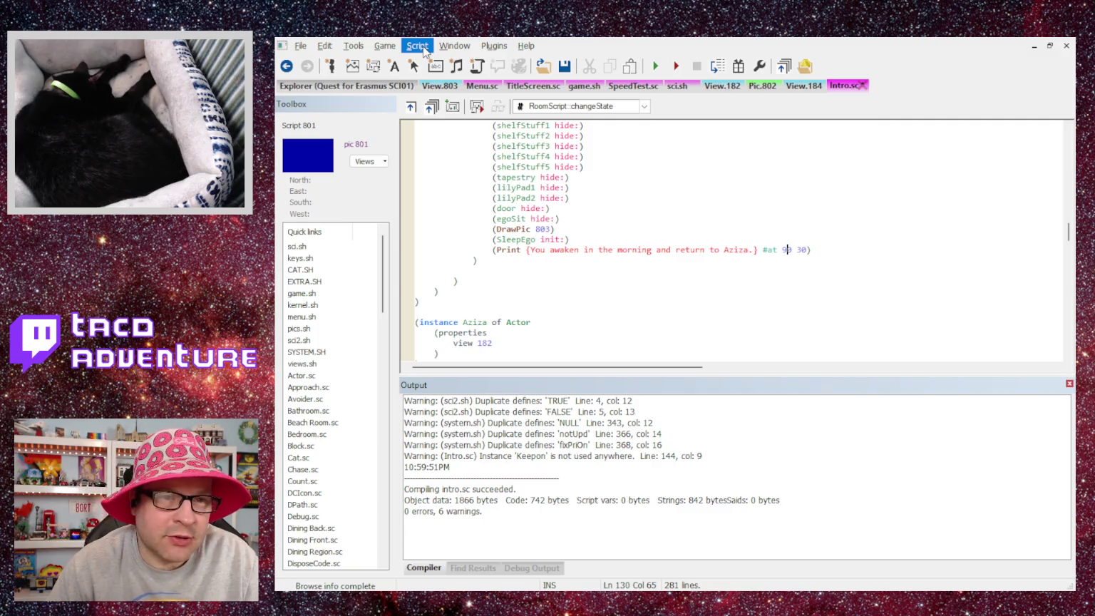
# Change SleepEgo's view number from 101 to 803 and recompile the intro script.
pyautogui.click(421, 68)
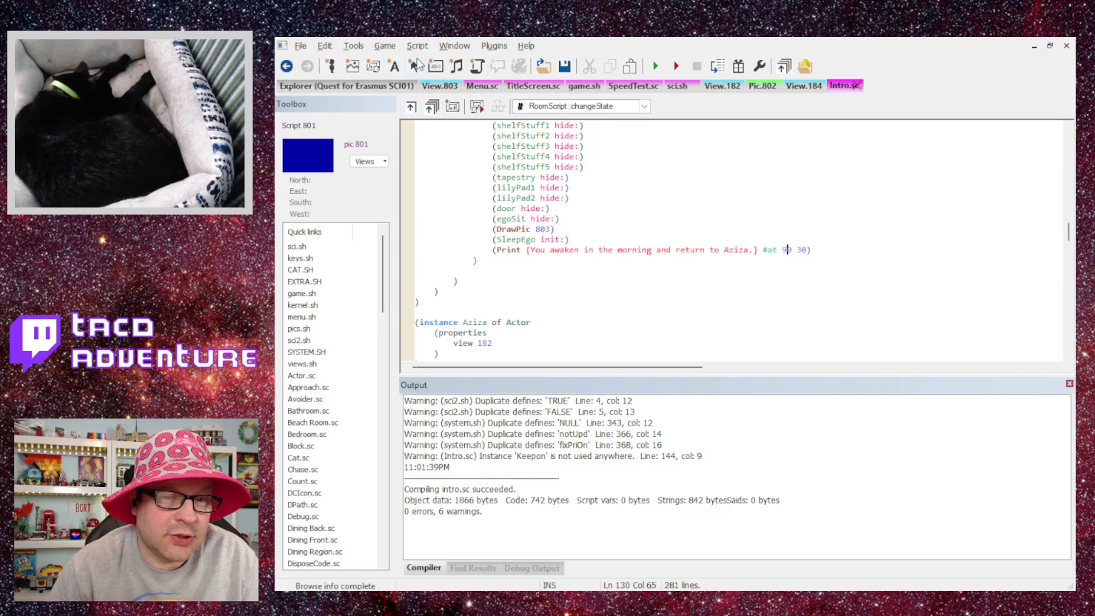
pyautogui.scroll(-15, 575, 255)
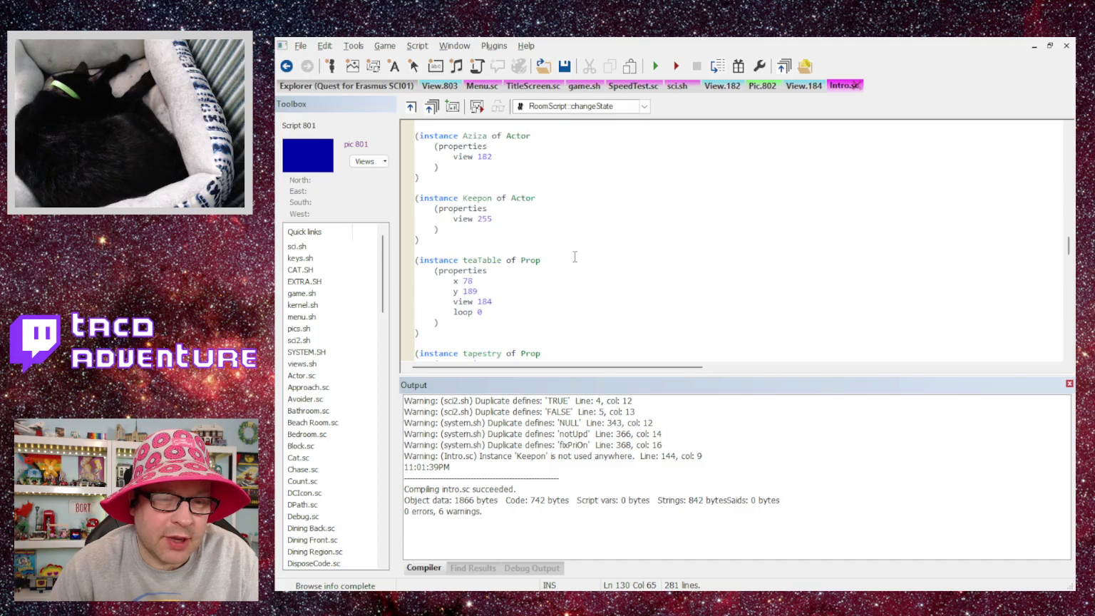
pyautogui.scroll(-10, 571, 253)
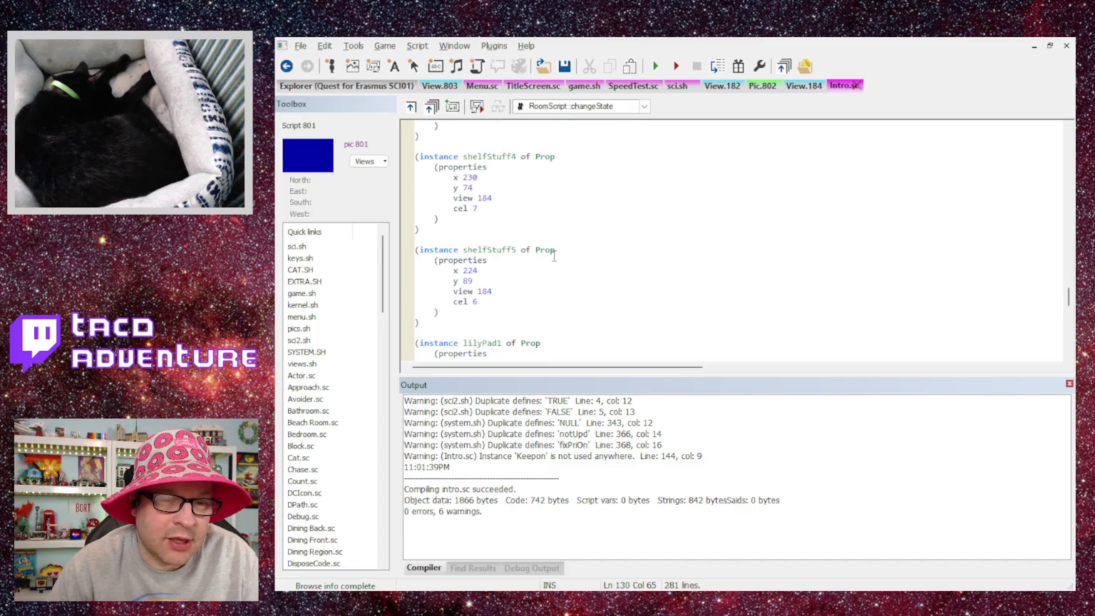
pyautogui.scroll(-6, 542, 261)
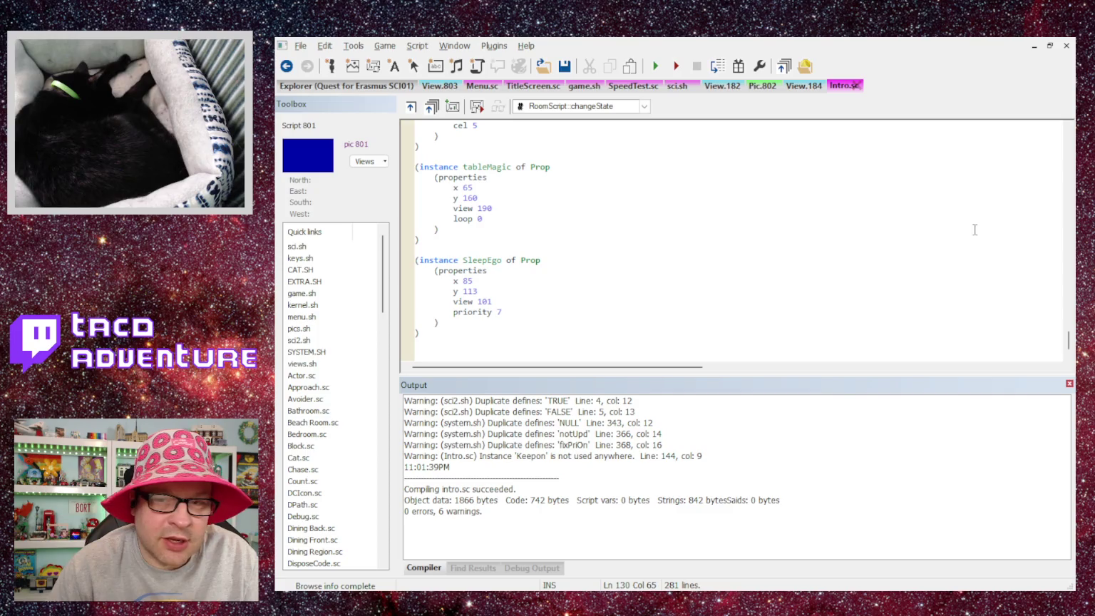
pyautogui.doubleClick(485, 208)
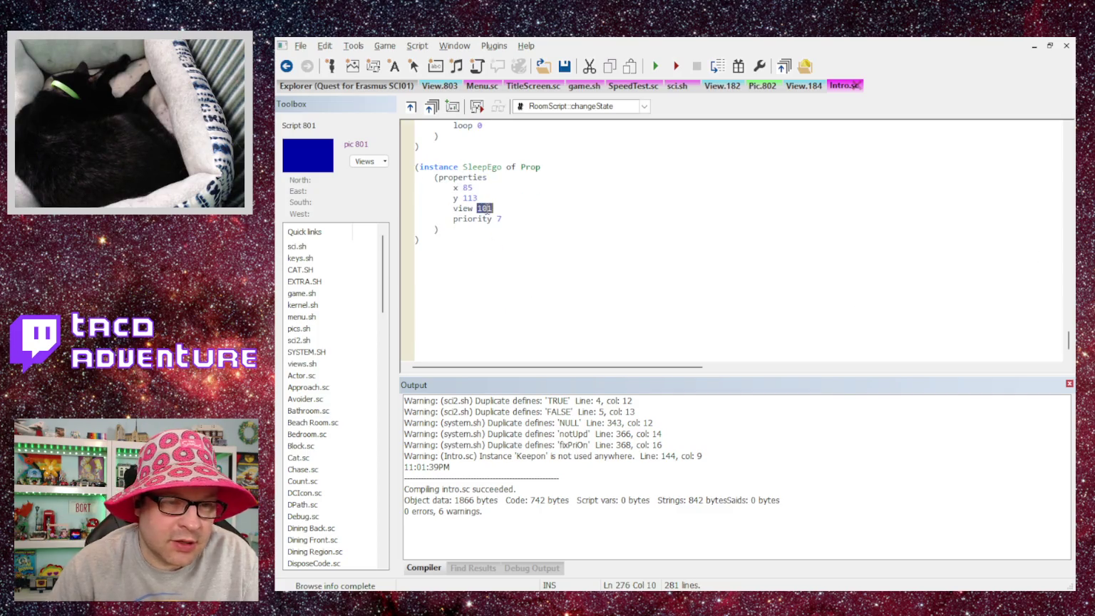
pyautogui.write('803')
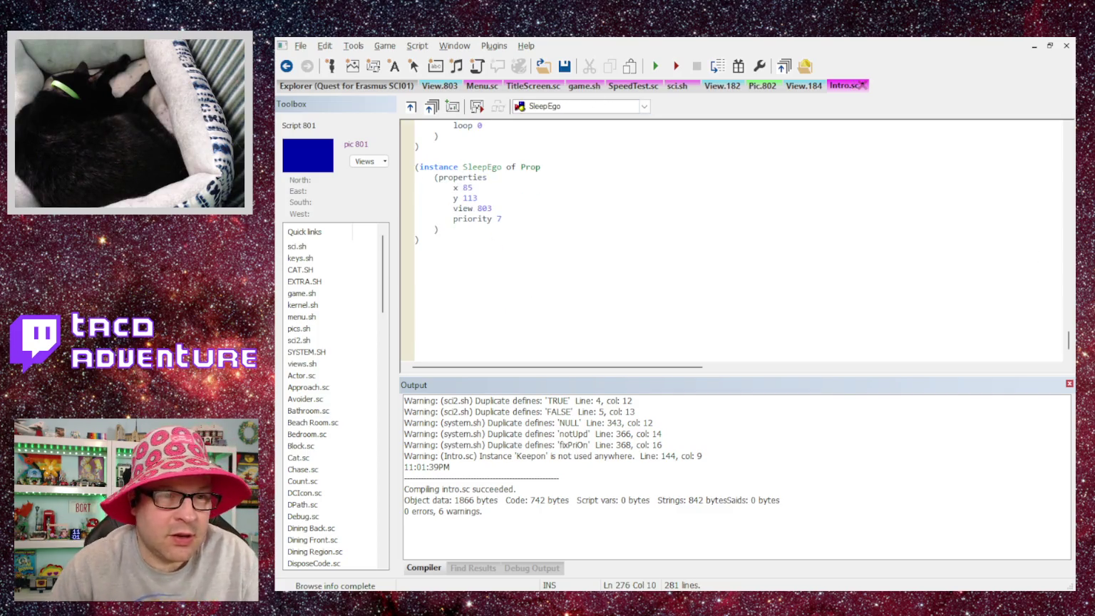
pyautogui.click(417, 64)
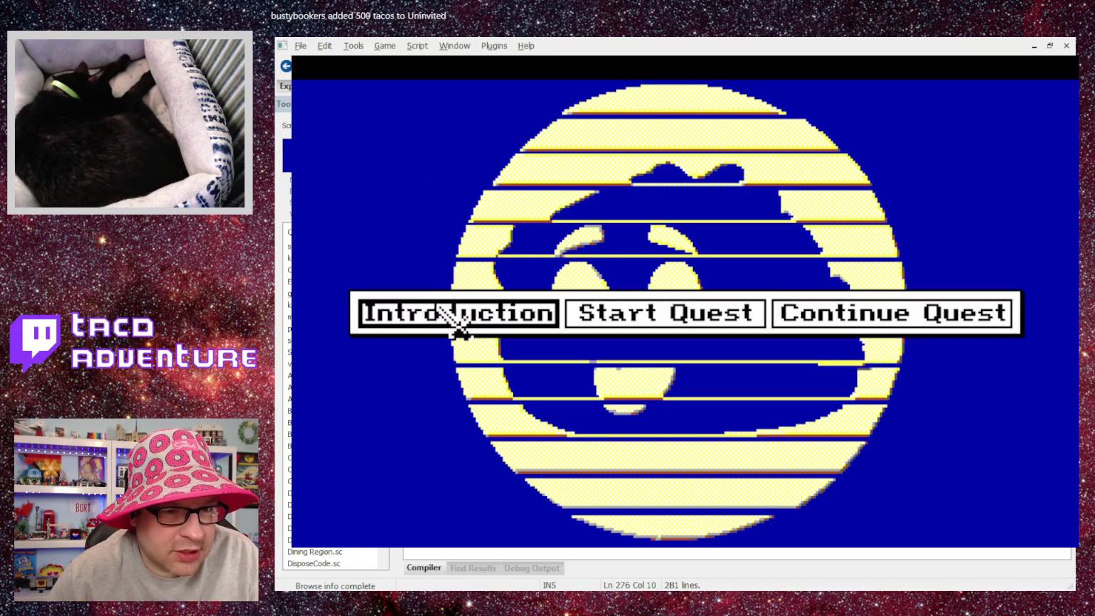
# Replay the Introduction through Aziza's dialogue and the awakening message to the bedroom scene.
pyautogui.click(443, 312)
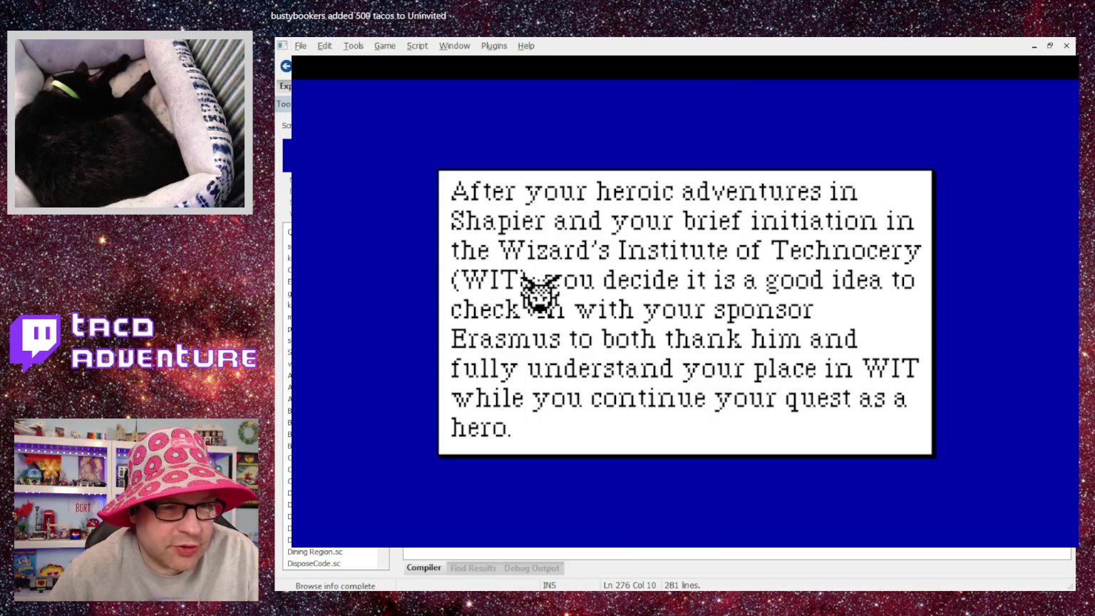
pyautogui.click(775, 267)
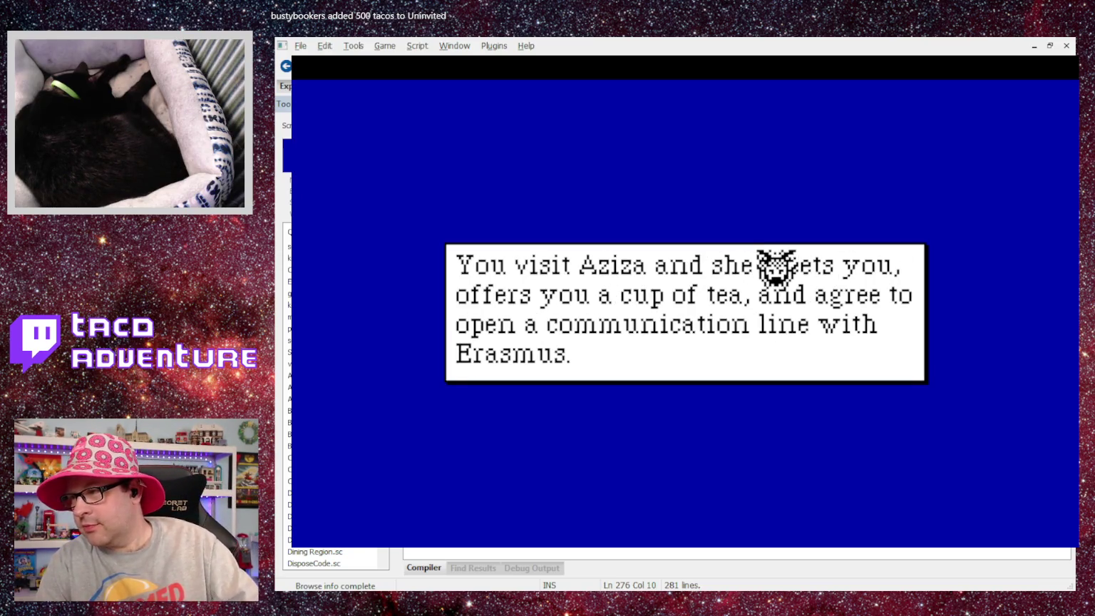
pyautogui.click(775, 268)
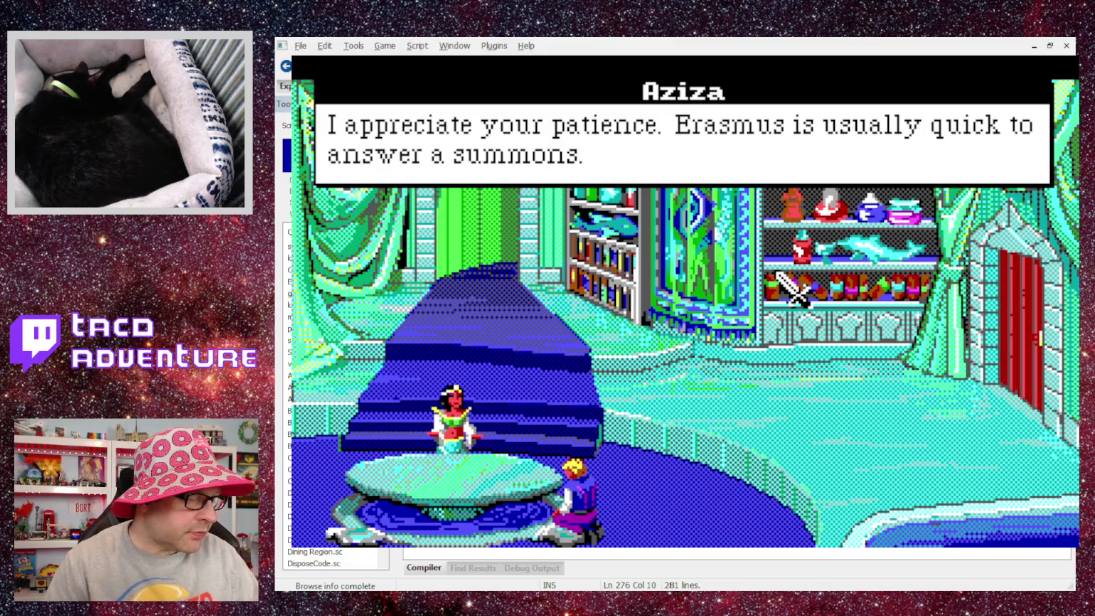
pyautogui.click(776, 273)
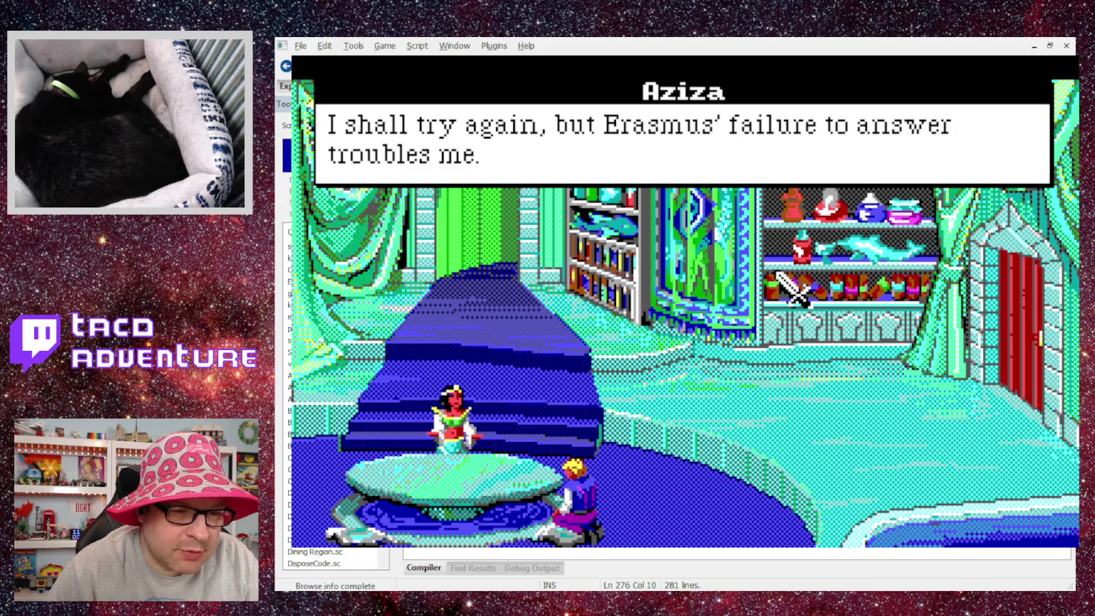
pyautogui.click(779, 275)
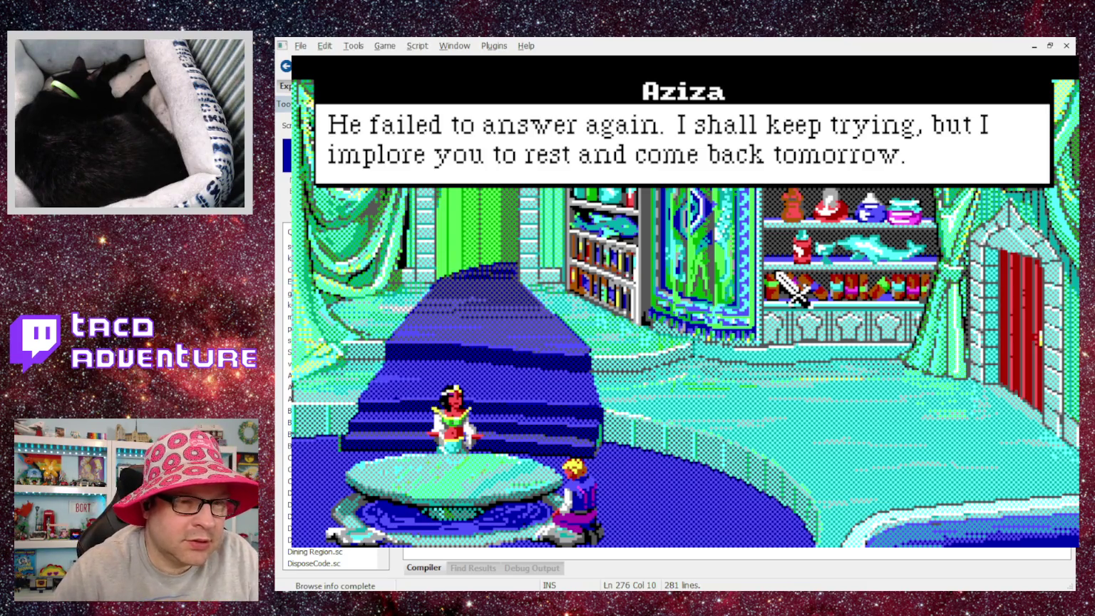
pyautogui.click(778, 275)
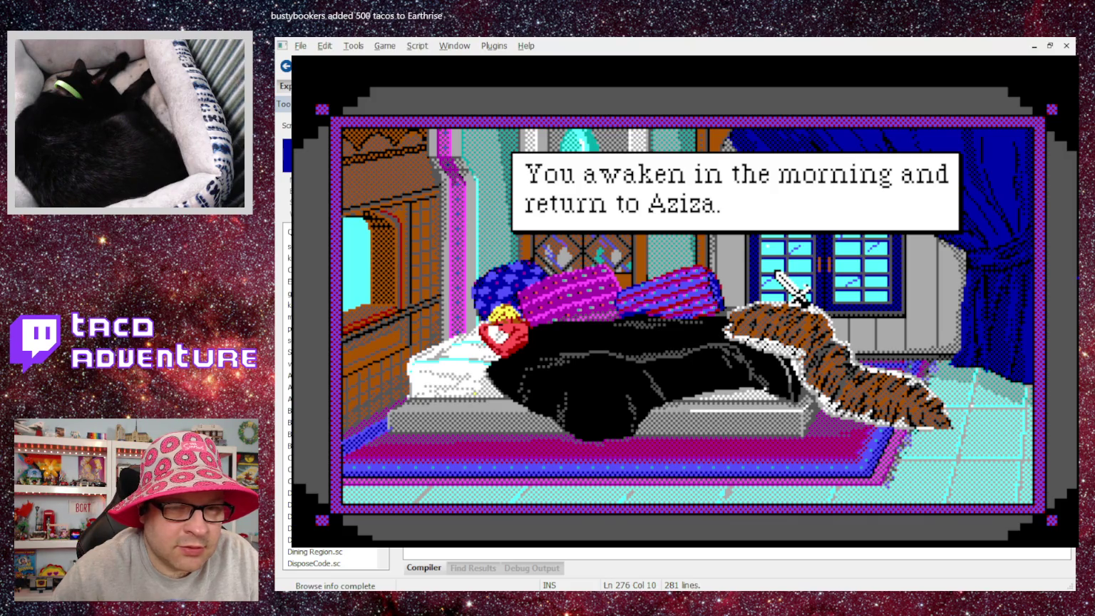
pyautogui.click(776, 273)
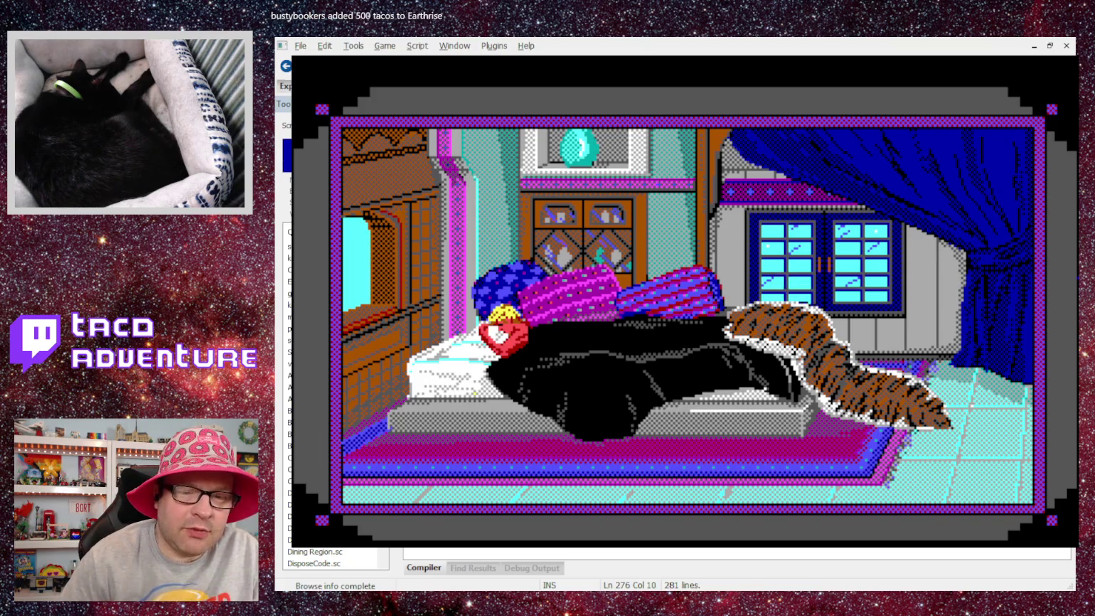
# Start a new Print after DrawPic 803 reading 'You return to your room in the inn'.
pyautogui.scroll(15, 561, 312)
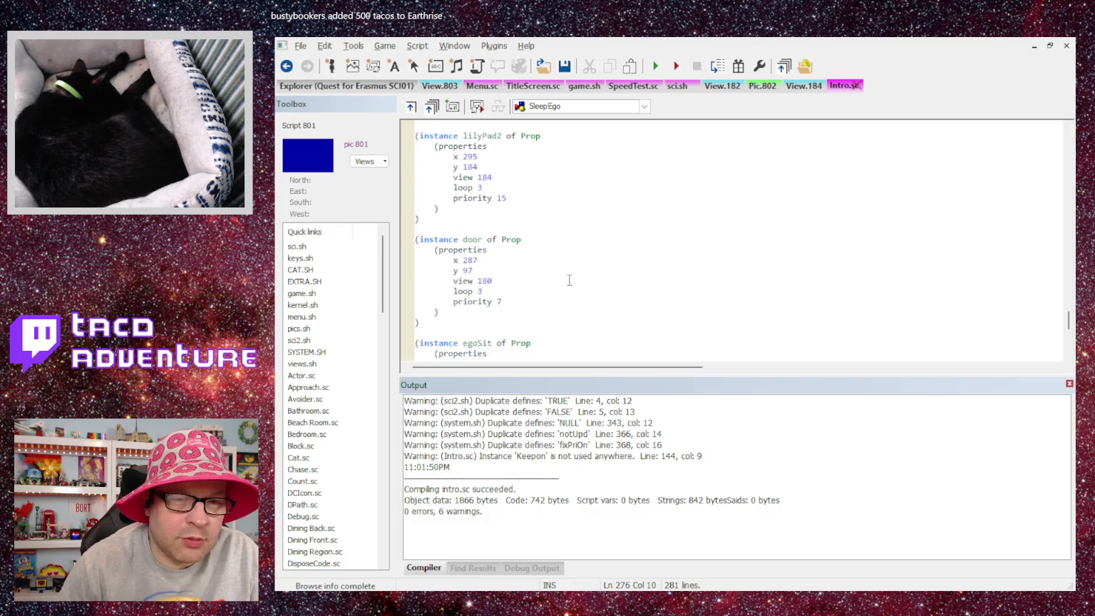
pyautogui.scroll(15, 562, 267)
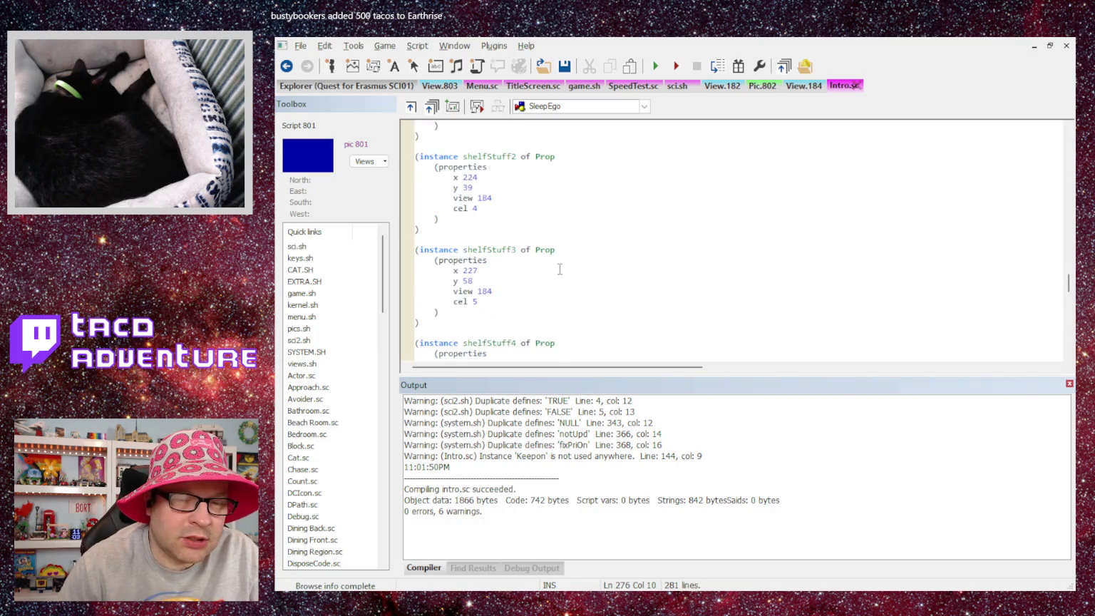
pyautogui.scroll(15, 558, 261)
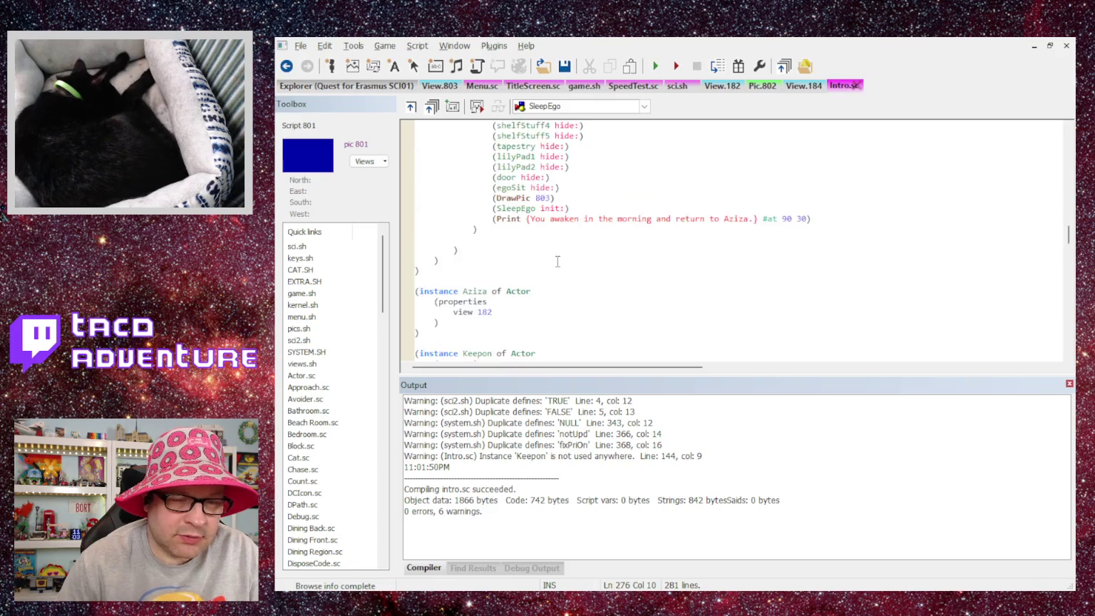
pyautogui.click(578, 271)
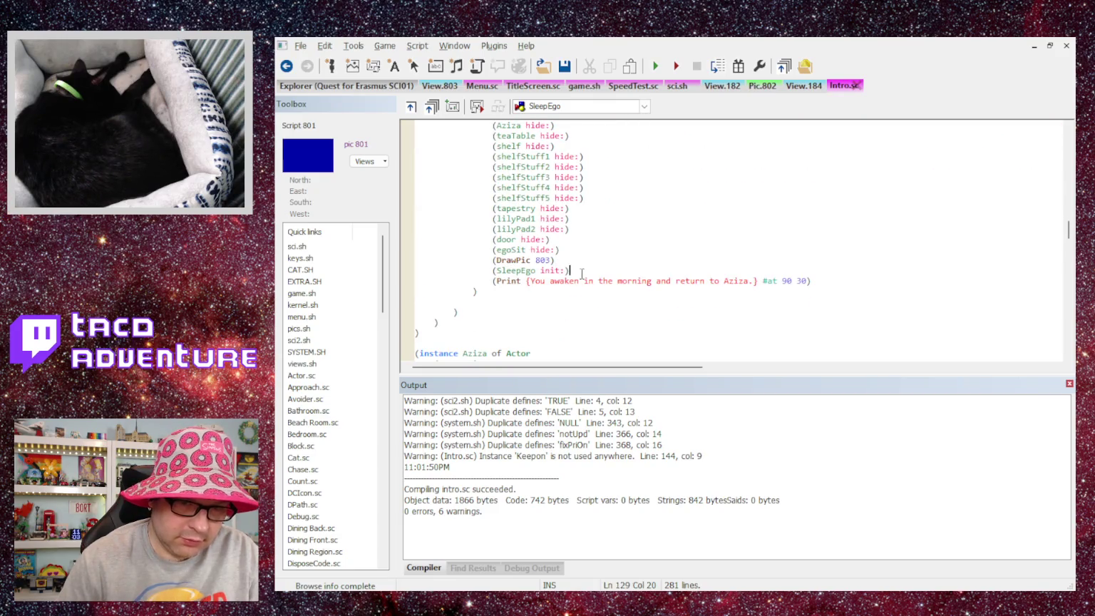
pyautogui.click(560, 260)
pyautogui.press('Return')
pyautogui.write('(Print Y')
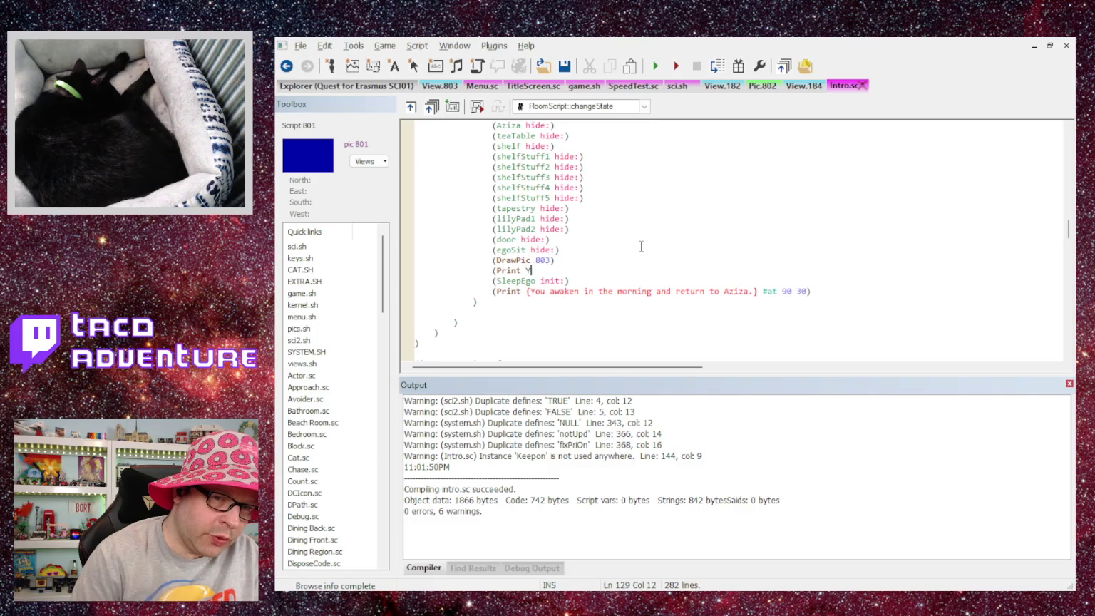
pyautogui.press('BackSpace')
pyautogui.write('{You')
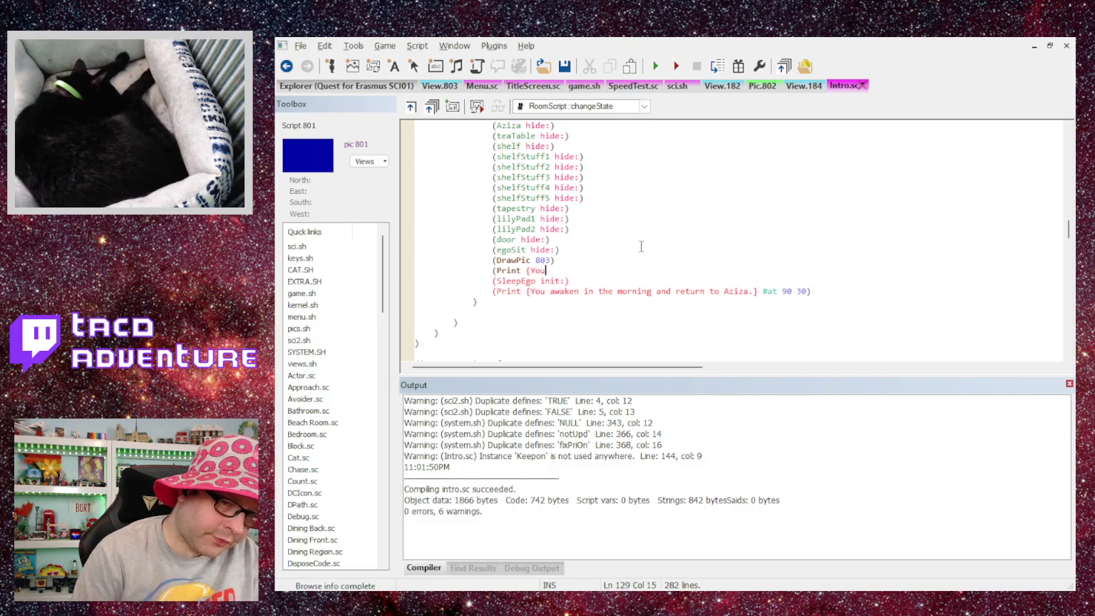
pyautogui.write(' return to your ')
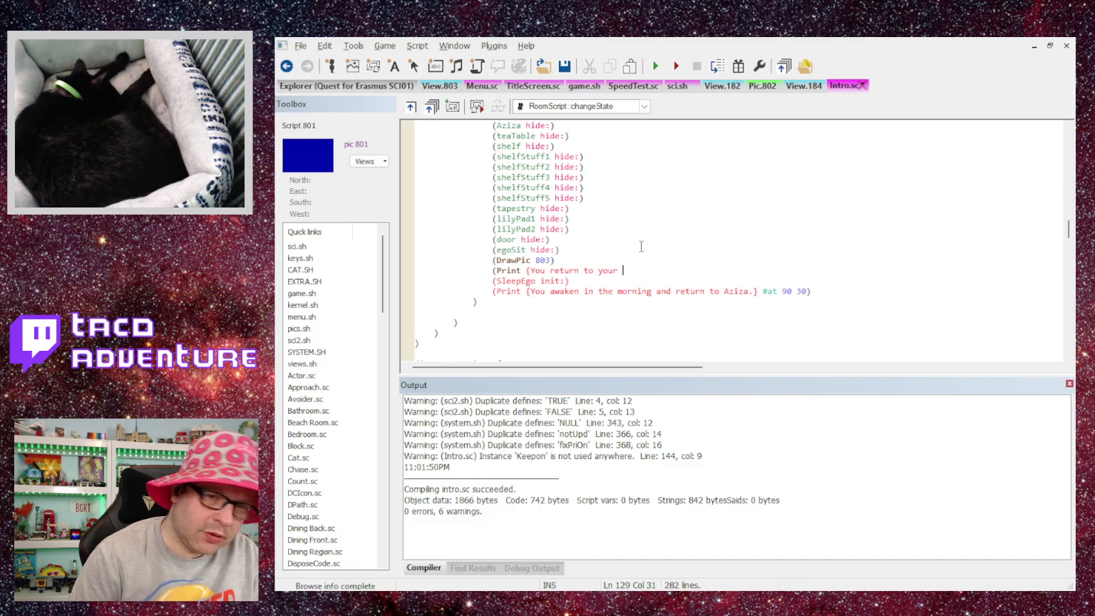
pyautogui.write('room in the in')
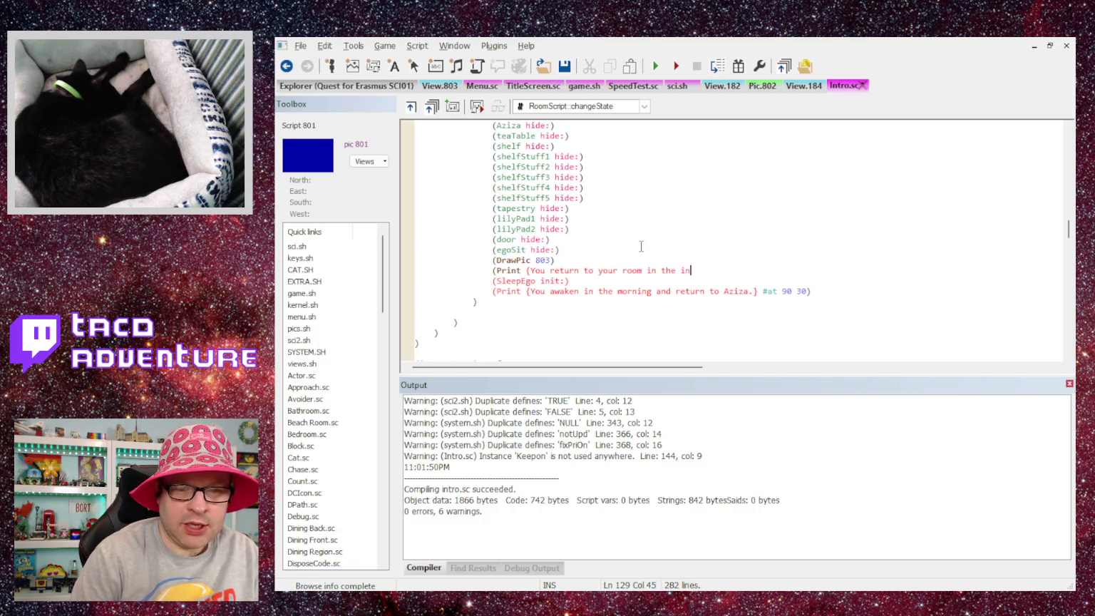
pyautogui.write('n')
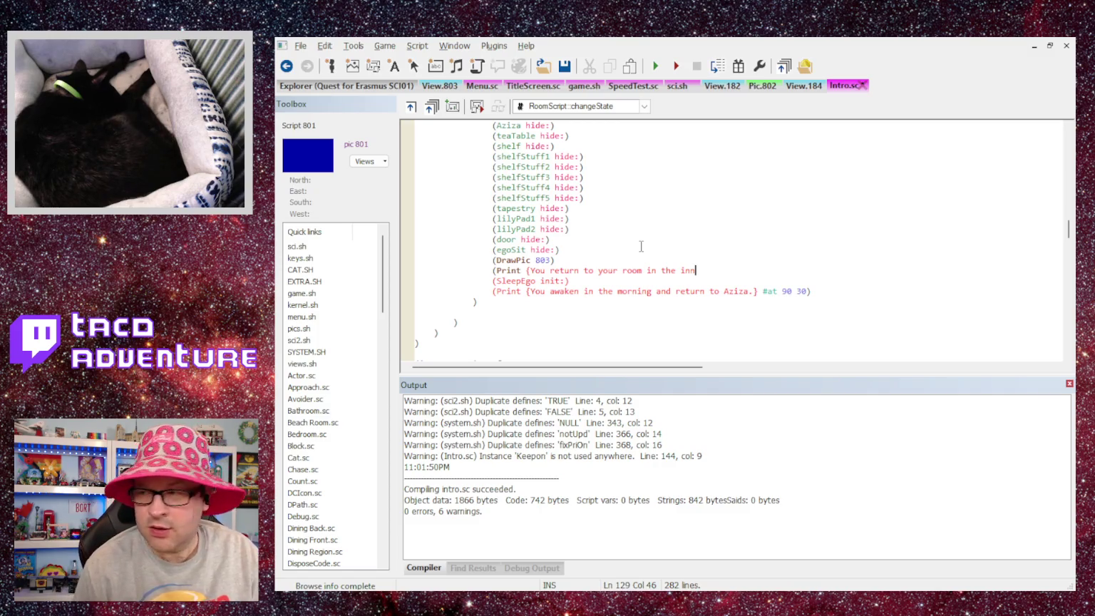
# Finish the message as '…in the inn and attempt to rest.' placed #at 90 30.
pyautogui.press('BackSpace')
pyautogui.press('BackSpace')
pyautogui.press('BackSpace')
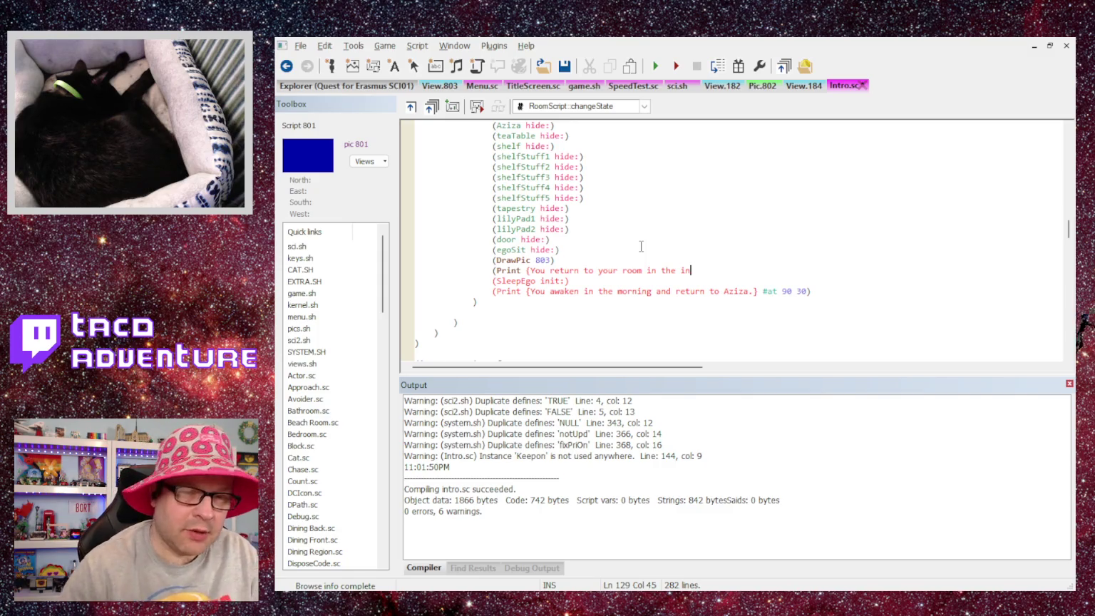
pyautogui.press('BackSpace')
pyautogui.press('BackSpace')
pyautogui.press('BackSpace')
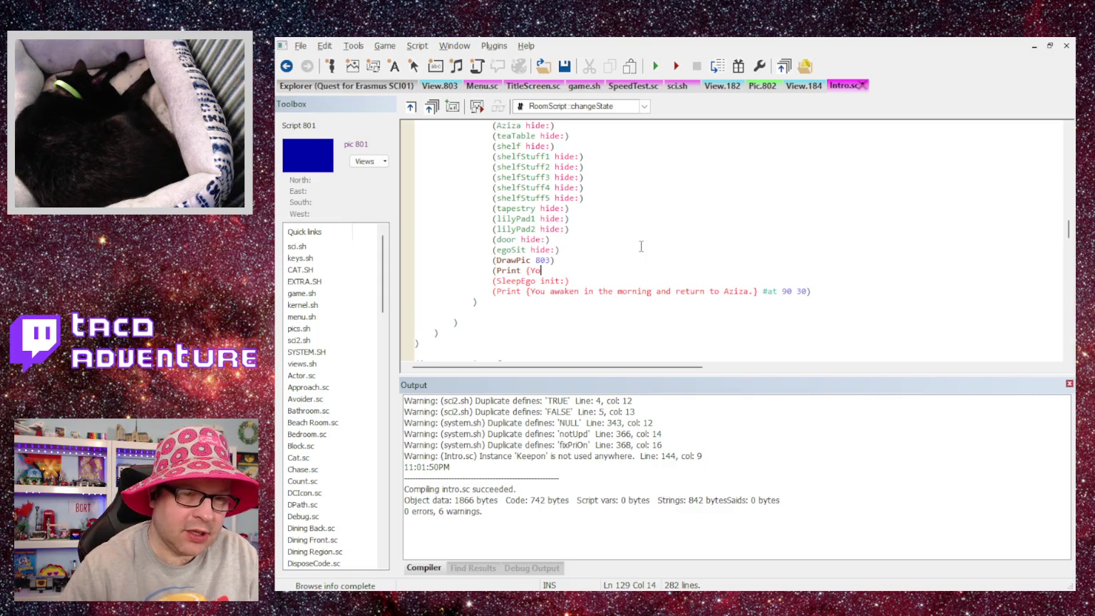
pyautogui.write('You return to')
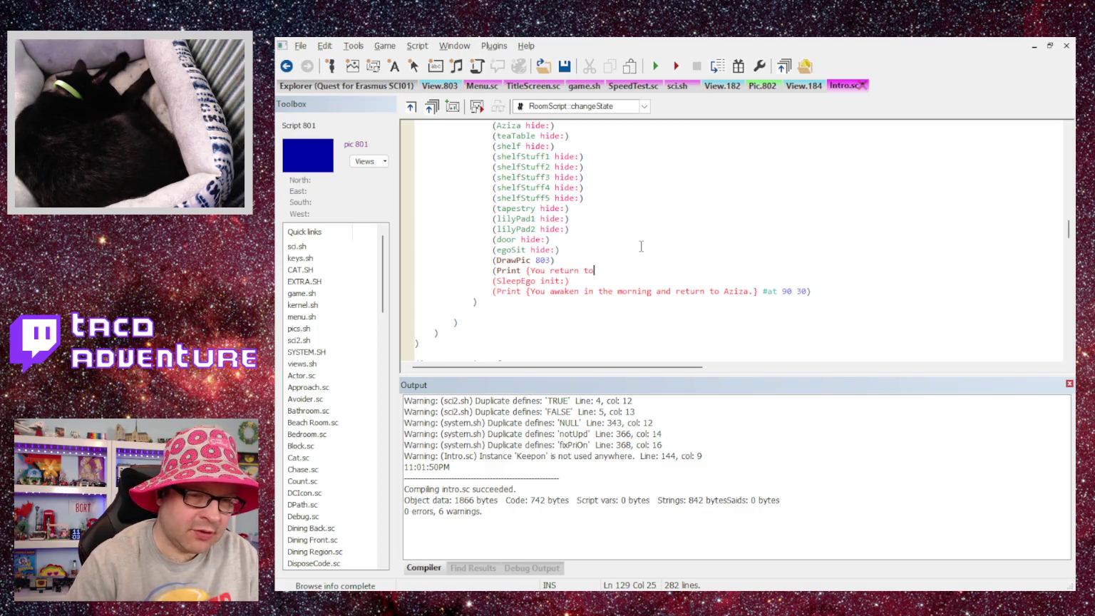
pyautogui.write(' your room in the inn.')
pyautogui.press('BackSpace')
pyautogui.write('and attempt to rest.')
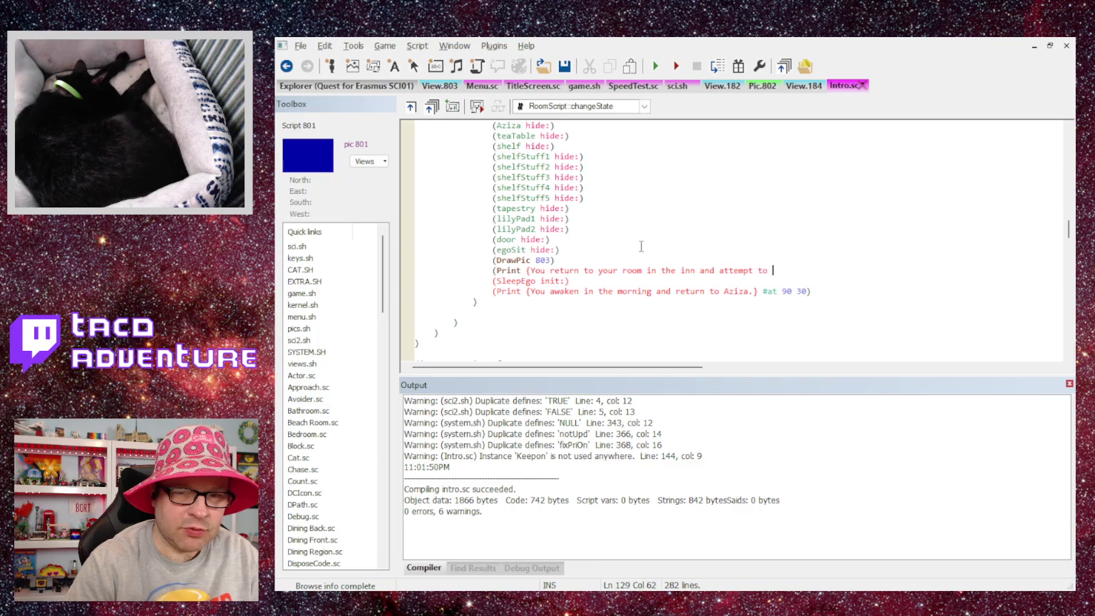
pyautogui.write('}')
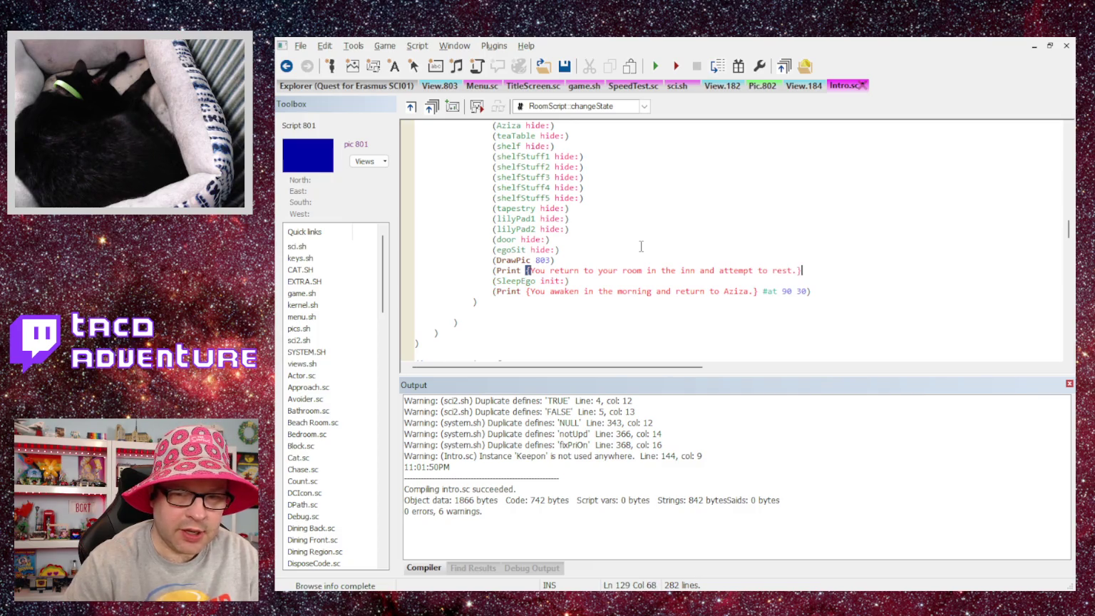
pyautogui.write(' #')
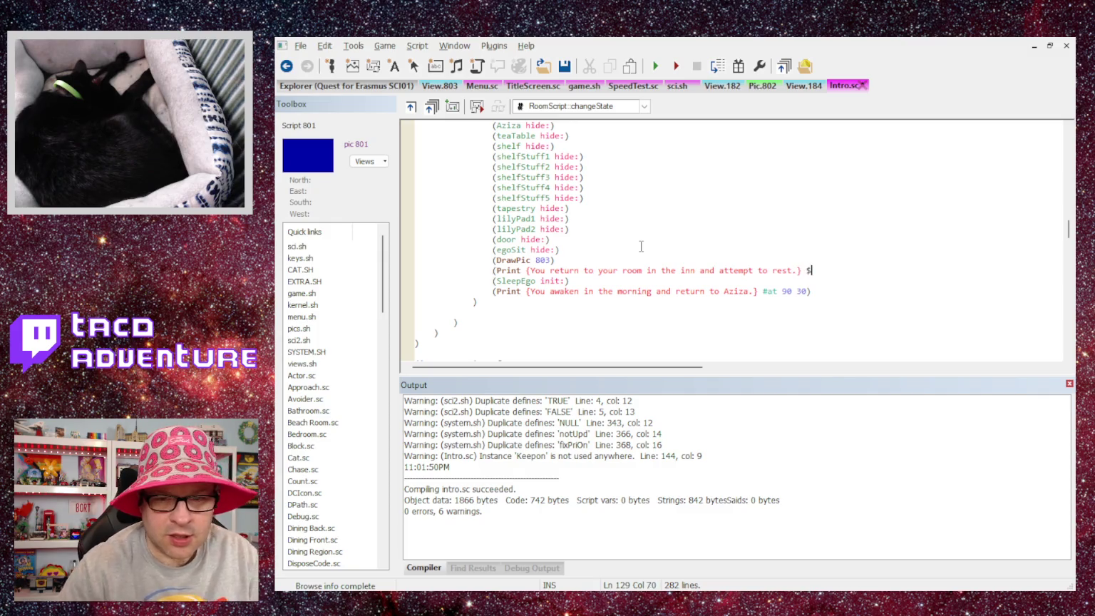
pyautogui.press('BackSpace')
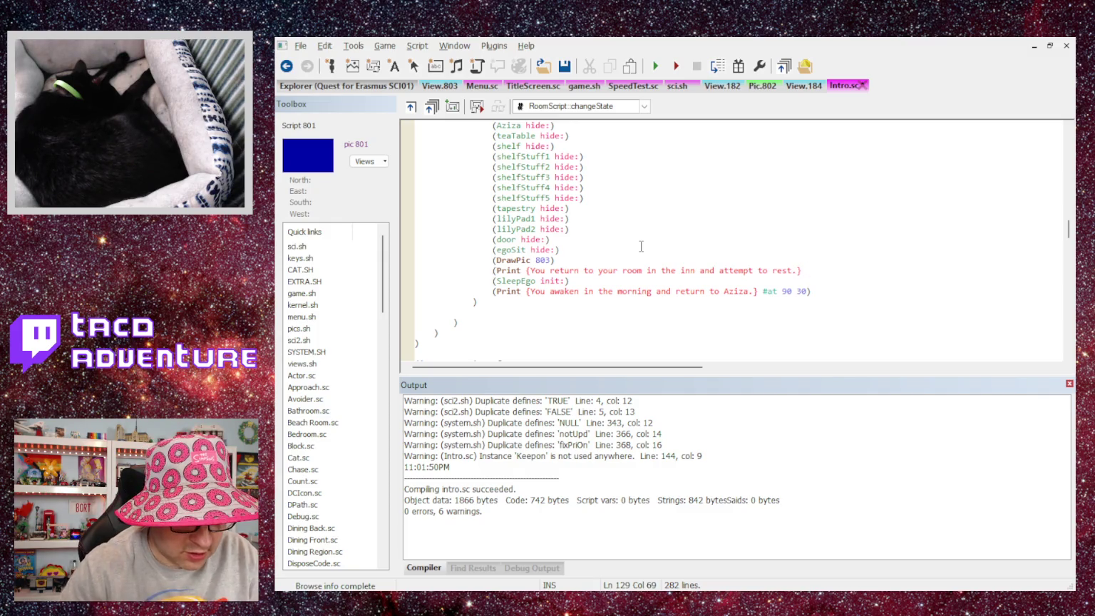
pyautogui.write('# at')
pyautogui.press('BackSpace')
pyautogui.press('BackSpace')
pyautogui.press('BackSpace')
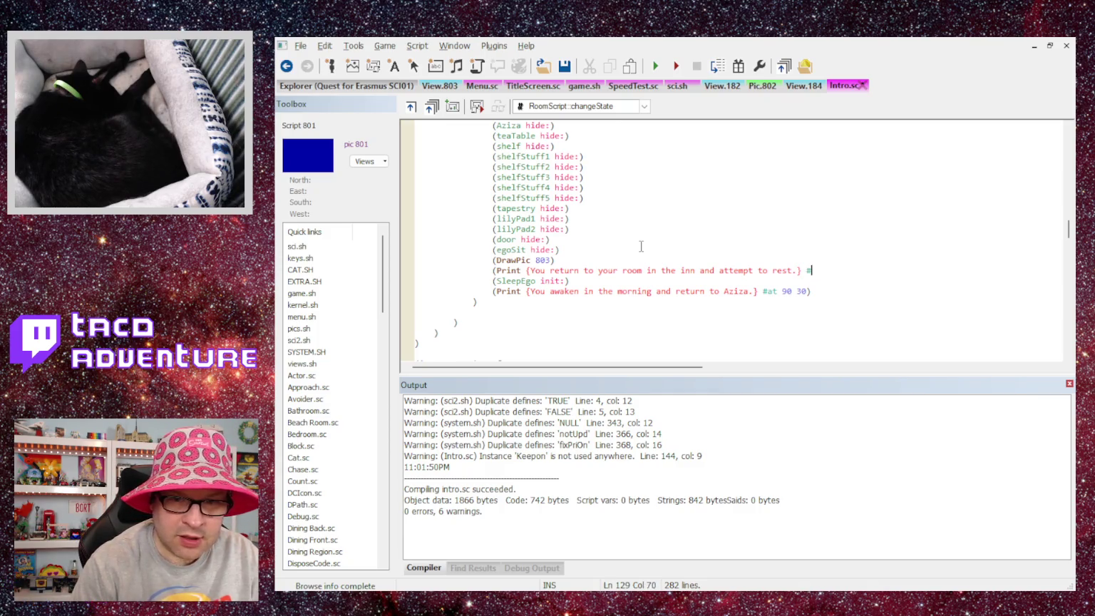
pyautogui.write('at ')
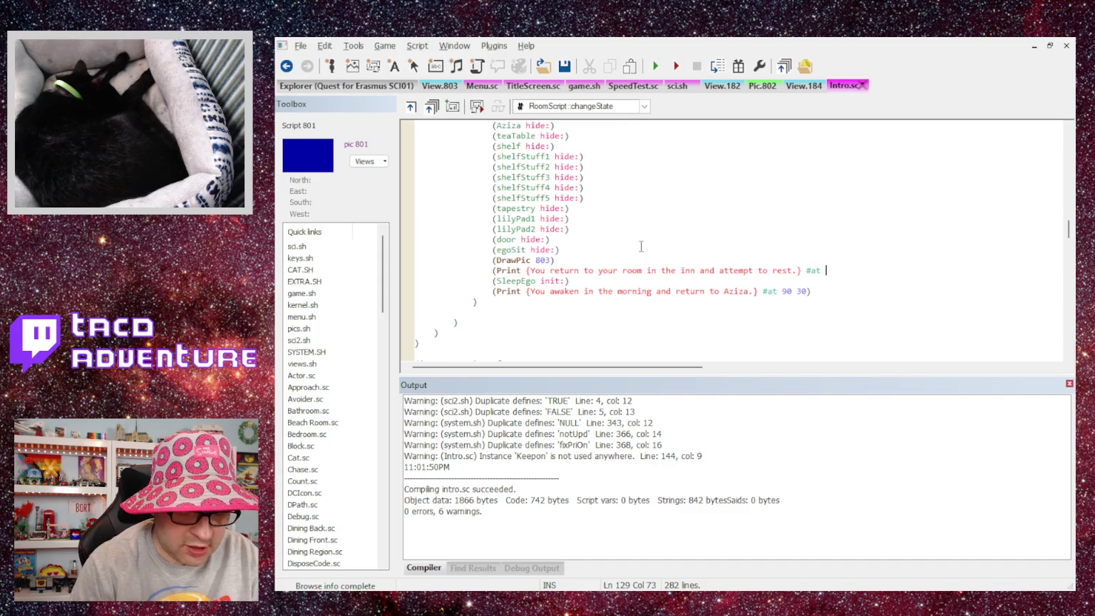
pyautogui.write('90 30')
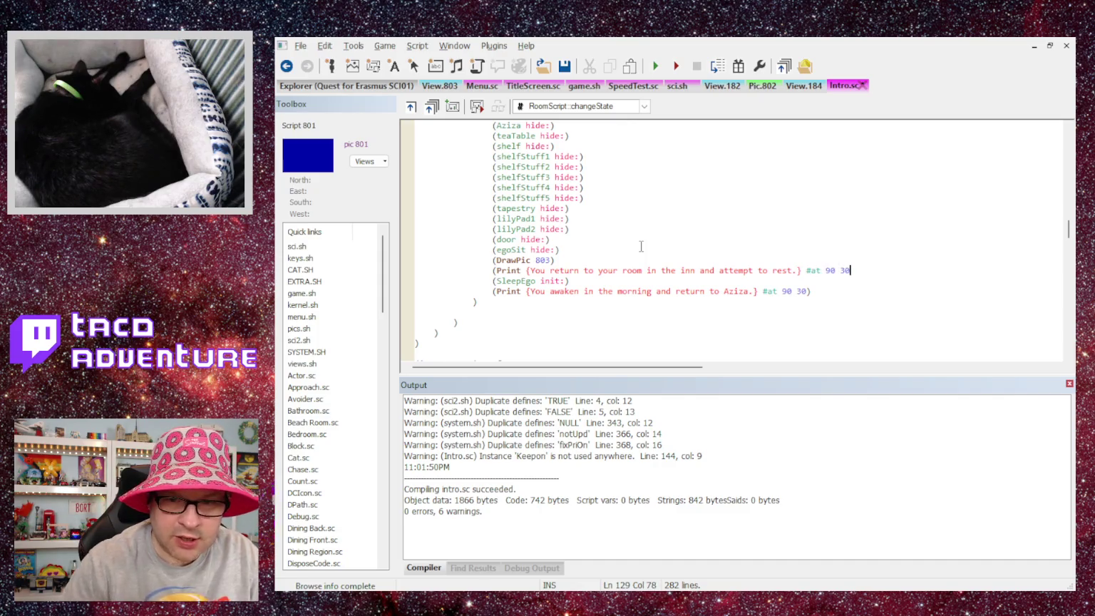
pyautogui.write(')')
# Move the rest-message line below (SleepEgo init:) and recompile Intro.sc.
pyautogui.hotkey('shift', 'Home')
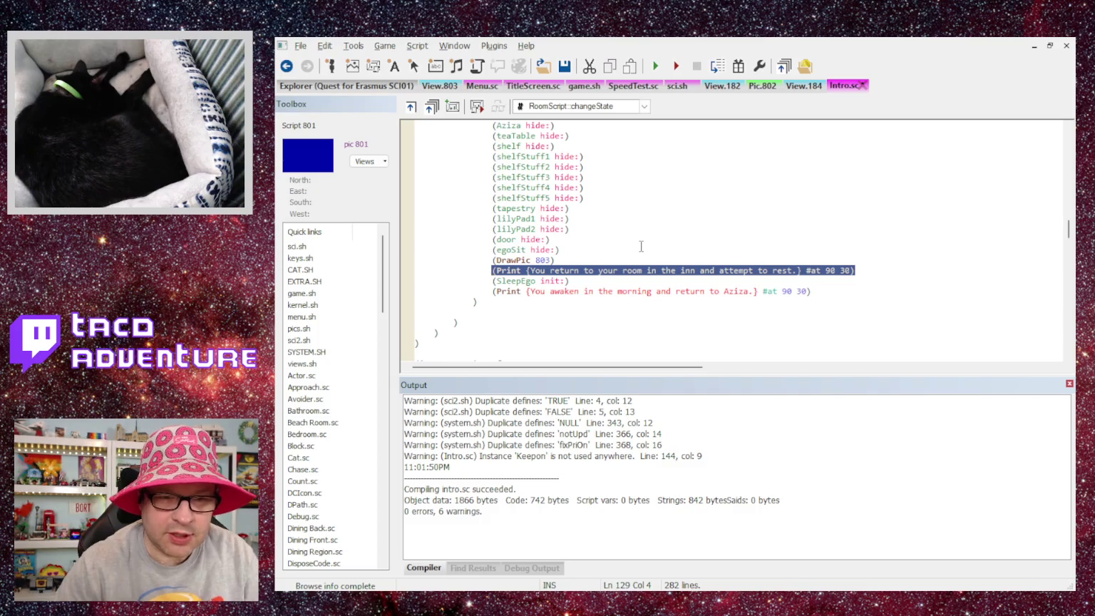
pyautogui.press('Down')
pyautogui.hotkey('ctrl', 'c')
pyautogui.press('Down')
pyautogui.hotkey('ctrl', 'v')
pyautogui.press('Up')
pyautogui.press('Up')
pyautogui.press('Up')
pyautogui.press('End')
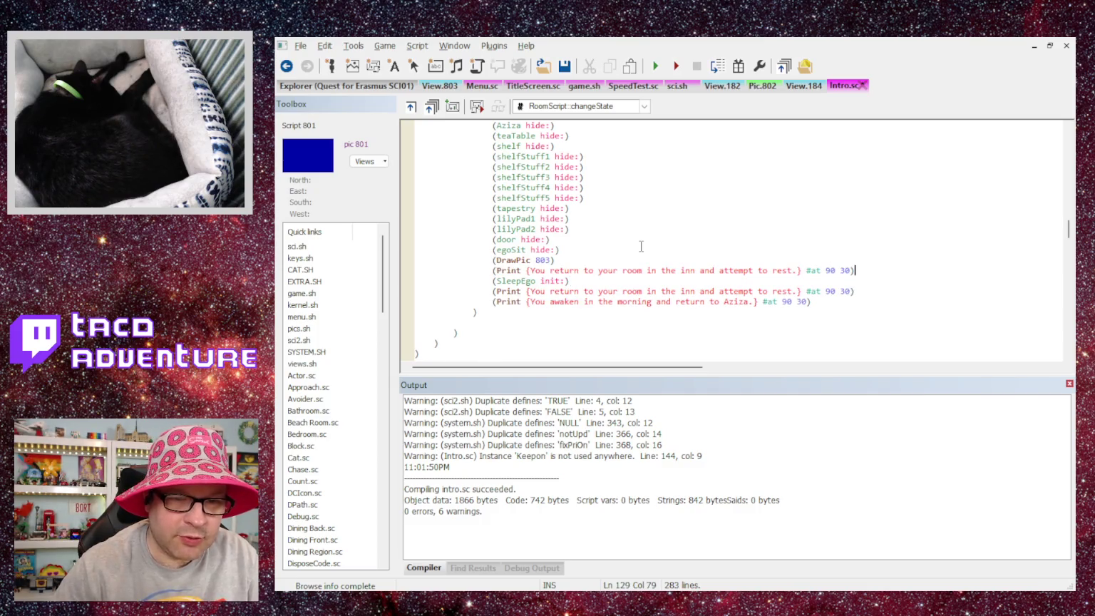
pyautogui.press('Home')
pyautogui.hotkey('shift', 'End')
pyautogui.press('Delete')
pyautogui.press('BackSpace')
pyautogui.press('BackSpace')
pyautogui.press('BackSpace')
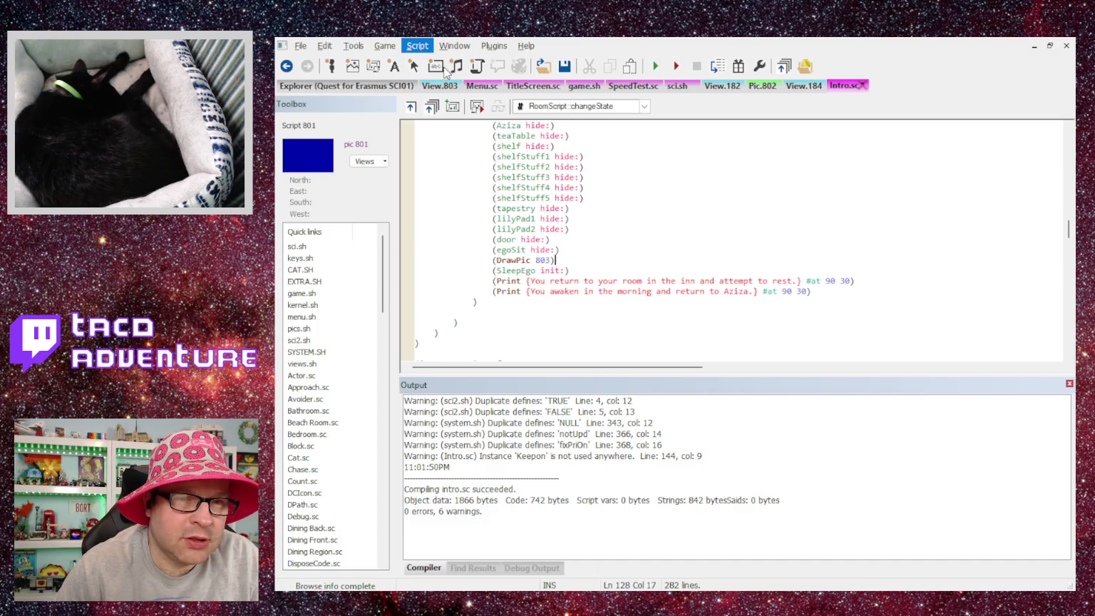
pyautogui.hotkey('ctrl', 'F7')
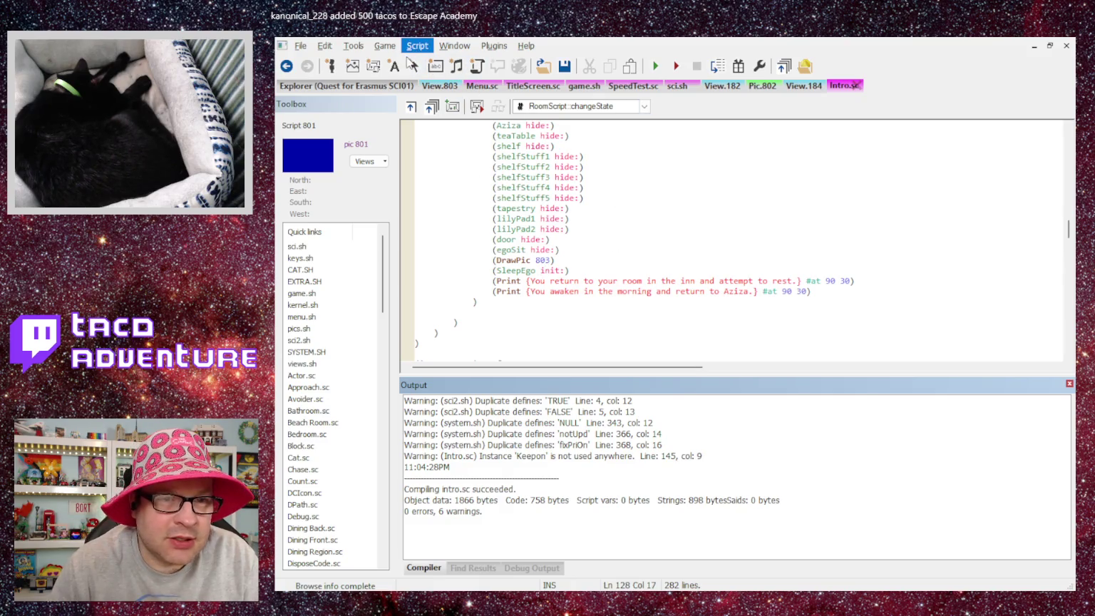
pyautogui.press('F5')
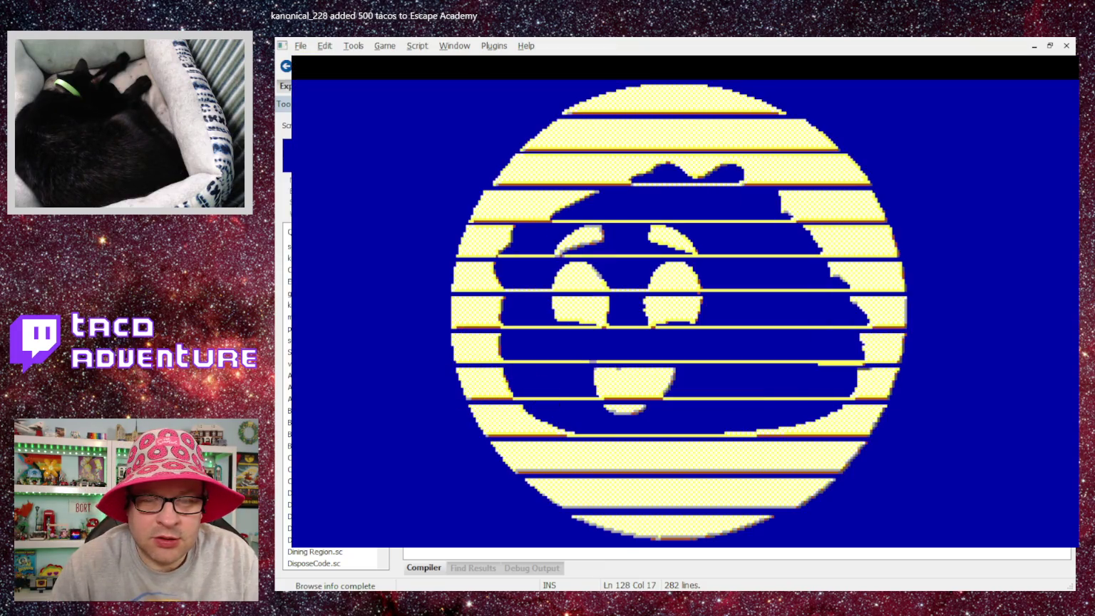
pyautogui.click(398, 303)
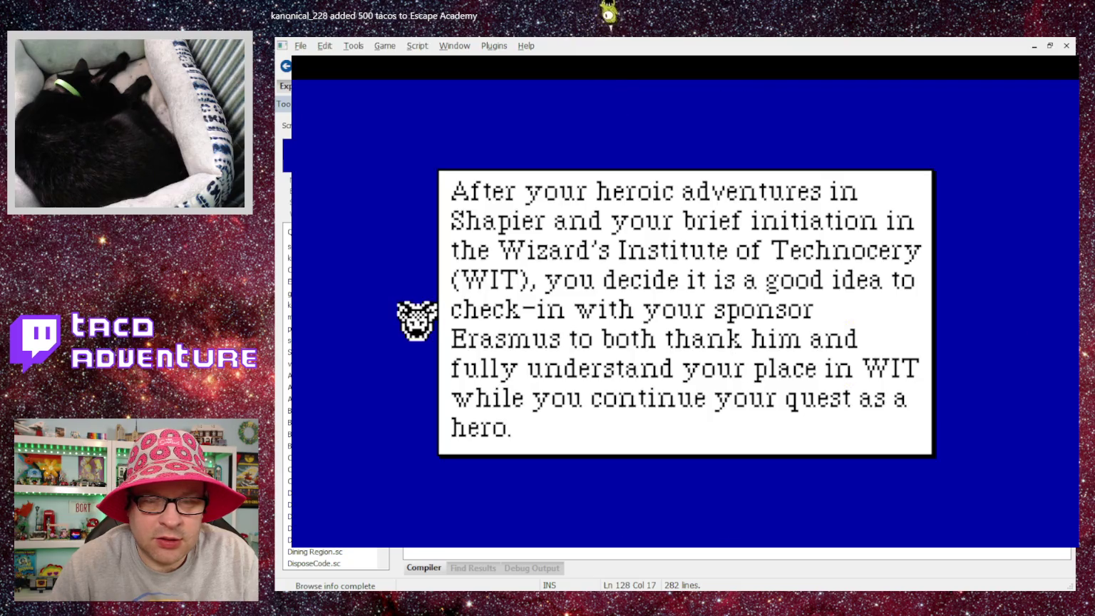
pyautogui.click(785, 306)
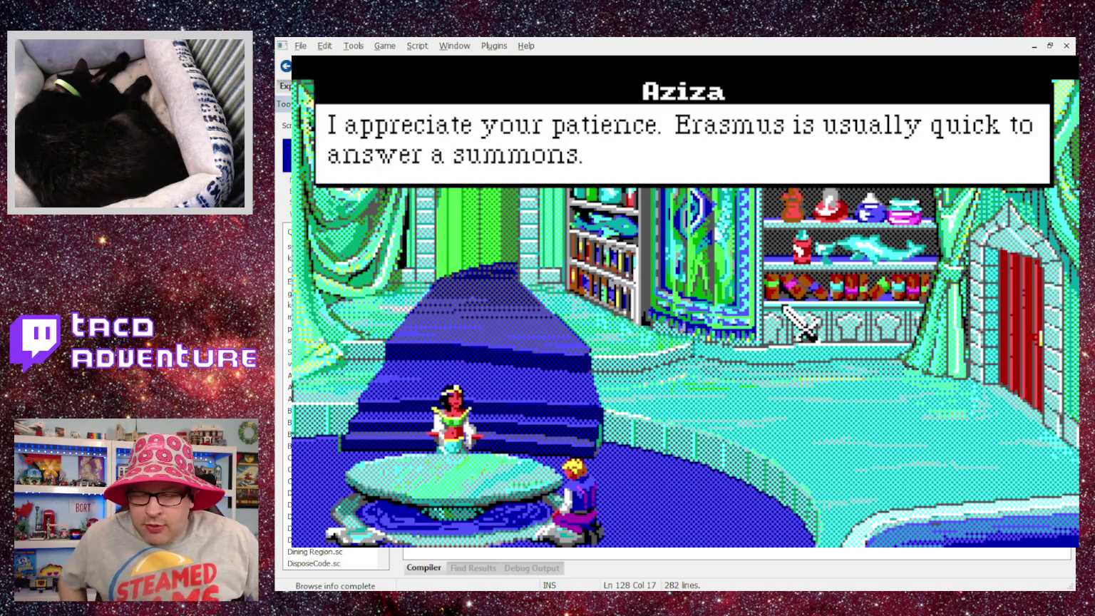
pyautogui.click(785, 307)
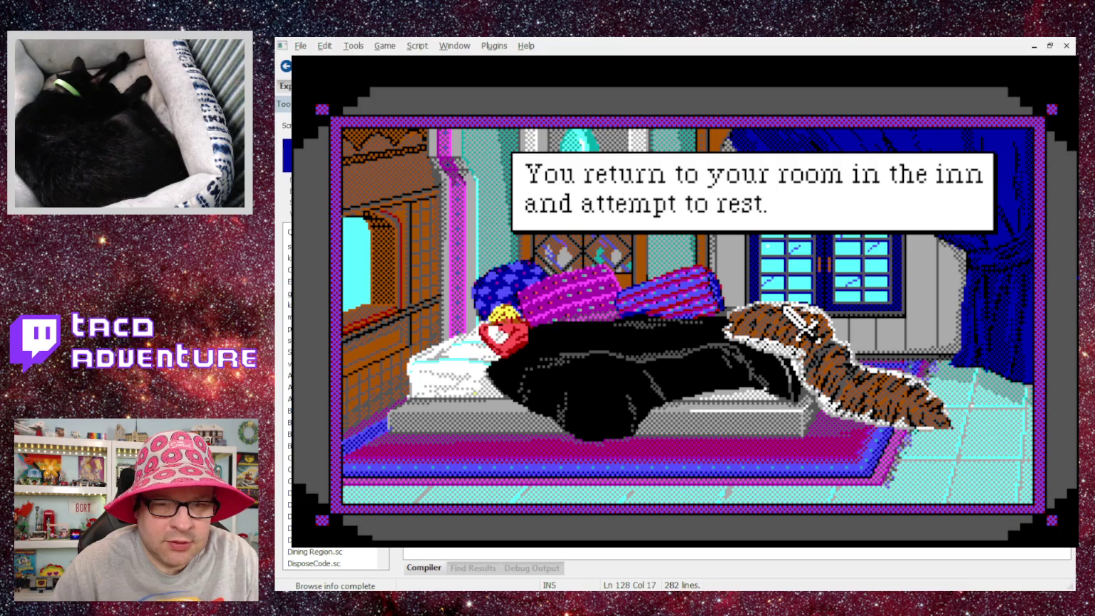
pyautogui.click(788, 310)
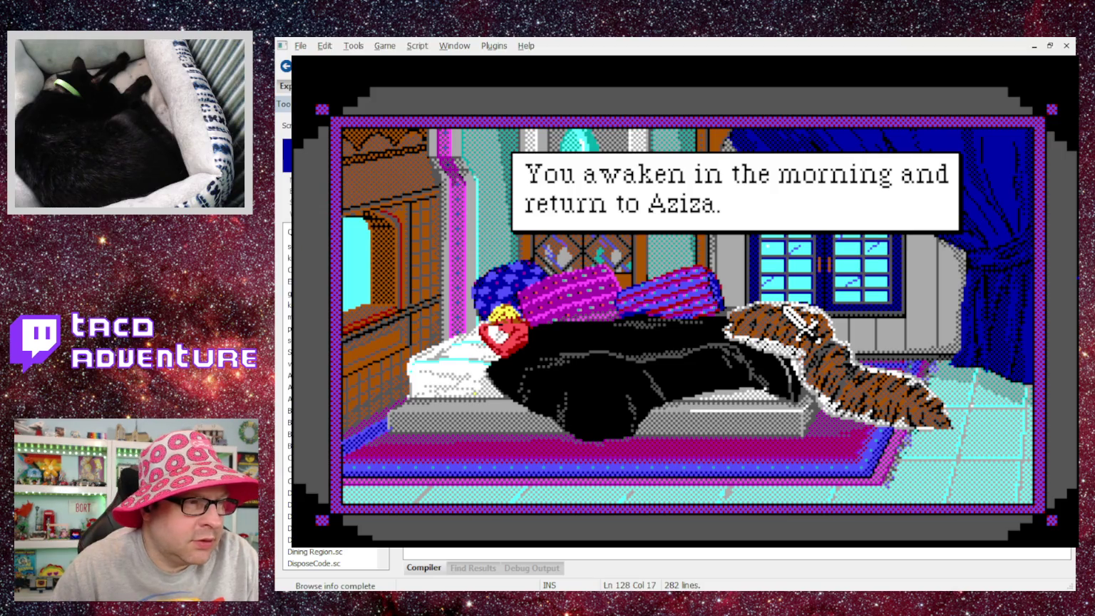
pyautogui.click(788, 310)
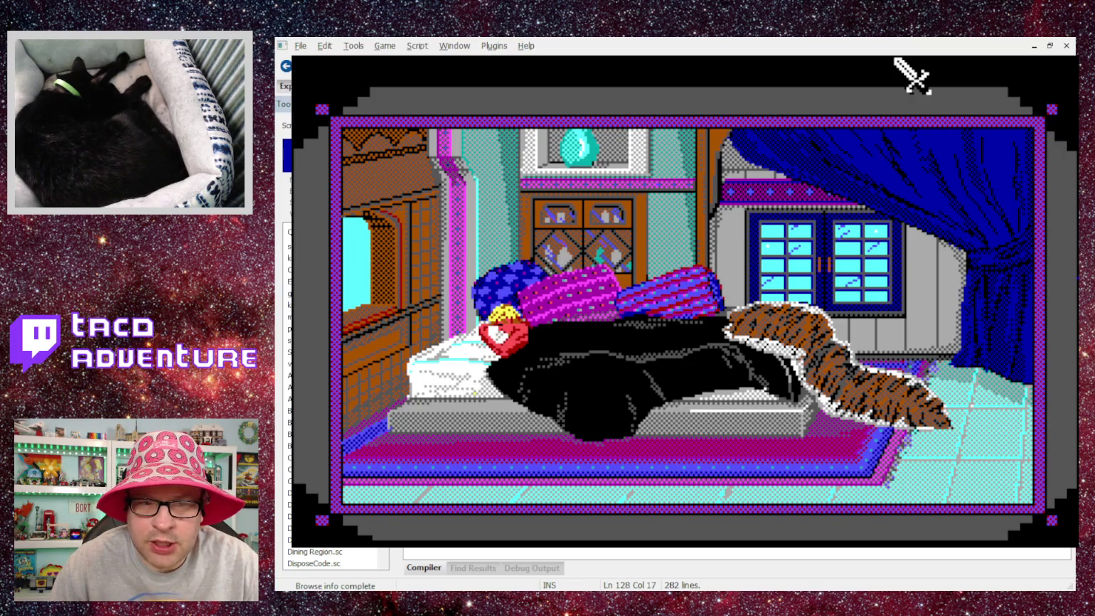
pyautogui.hotkey('alt', 'F4')
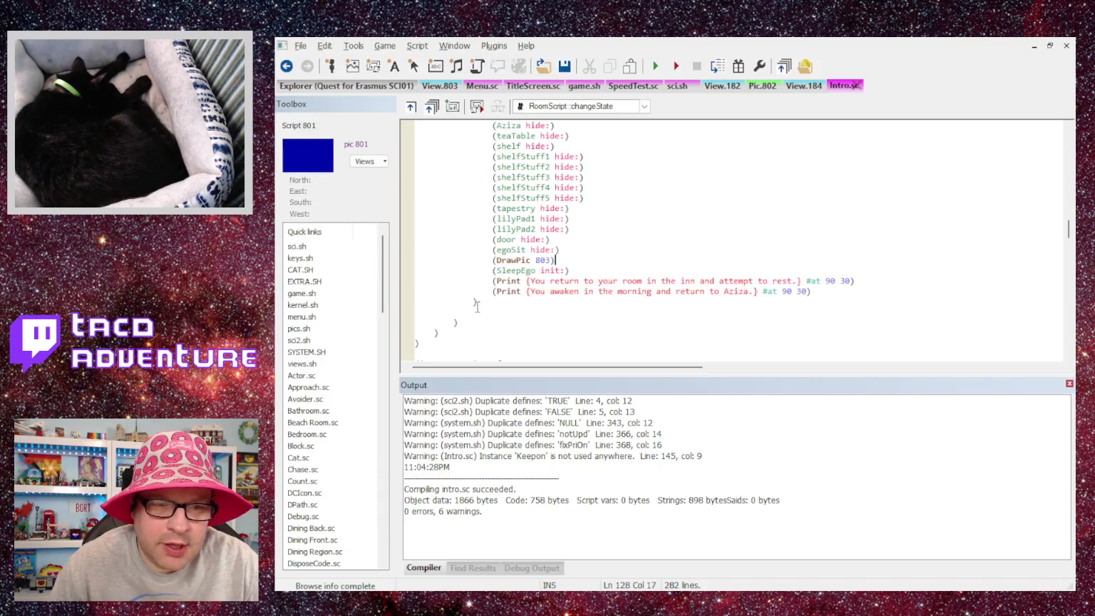
# Add a case 7 that draws pic 802, adapted from the DrawPic 803 line.
pyautogui.click(474, 291)
pyautogui.scroll(8, 509, 305)
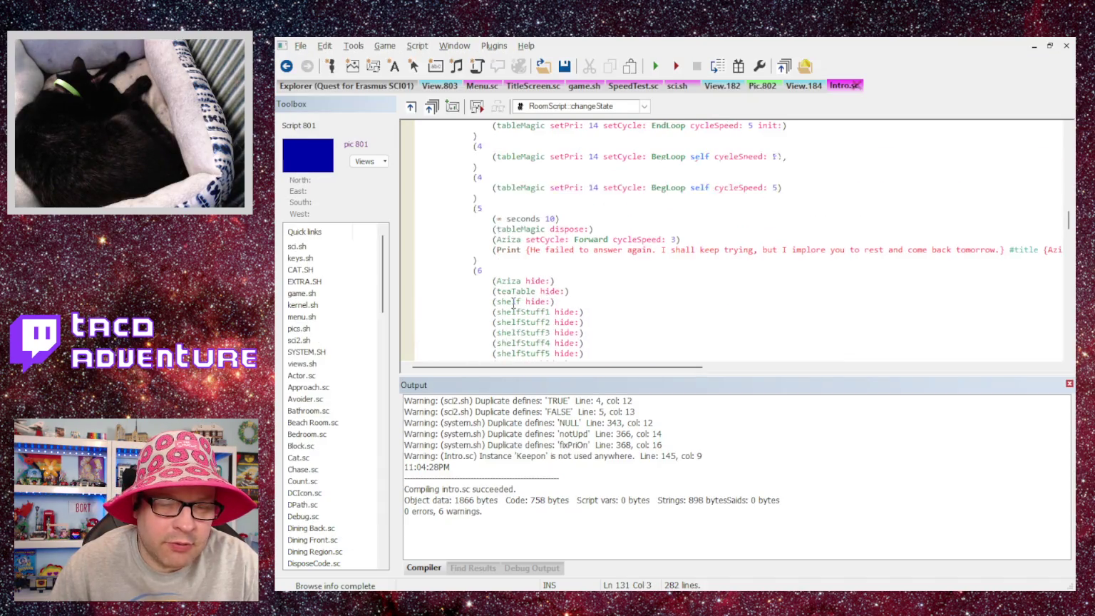
pyautogui.scroll(-4, 512, 300)
pyautogui.scroll(-2, 512, 299)
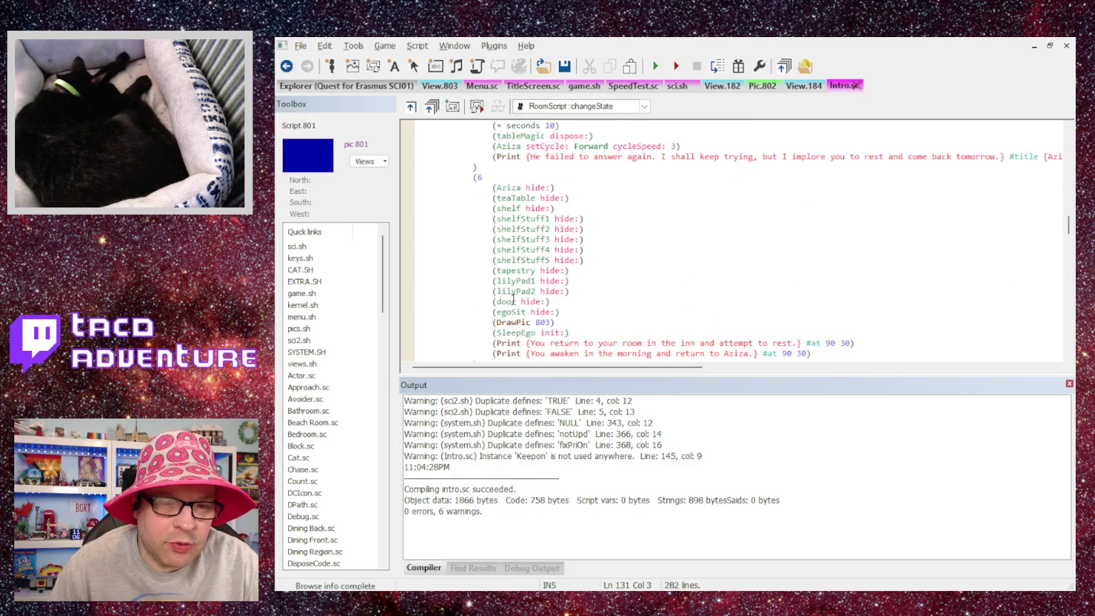
pyautogui.scroll(-1, 498, 321)
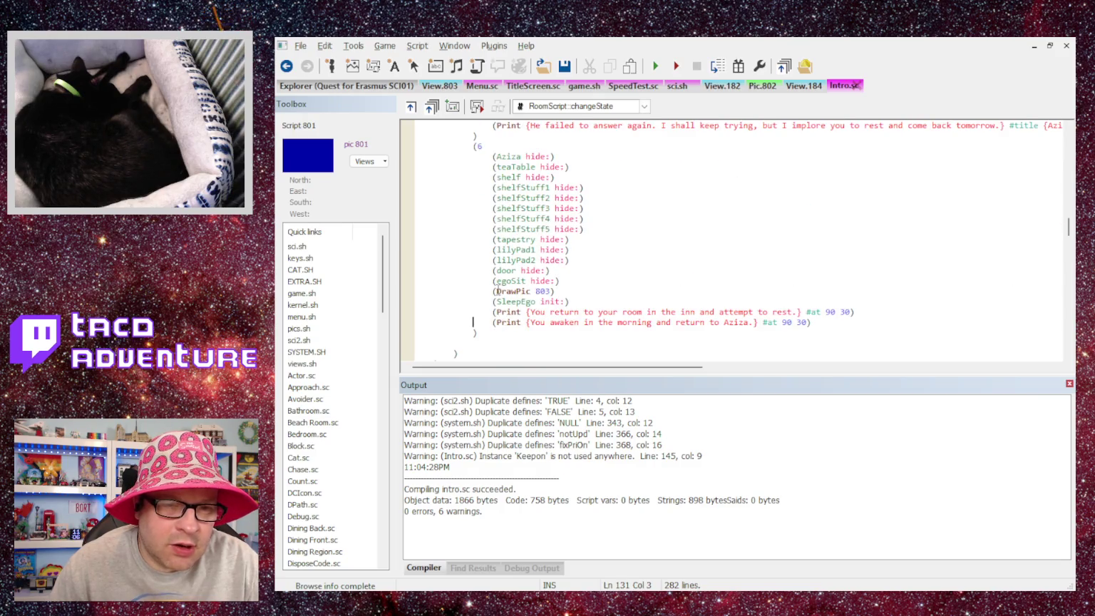
pyautogui.moveTo(492, 291); pyautogui.dragTo(557, 291)
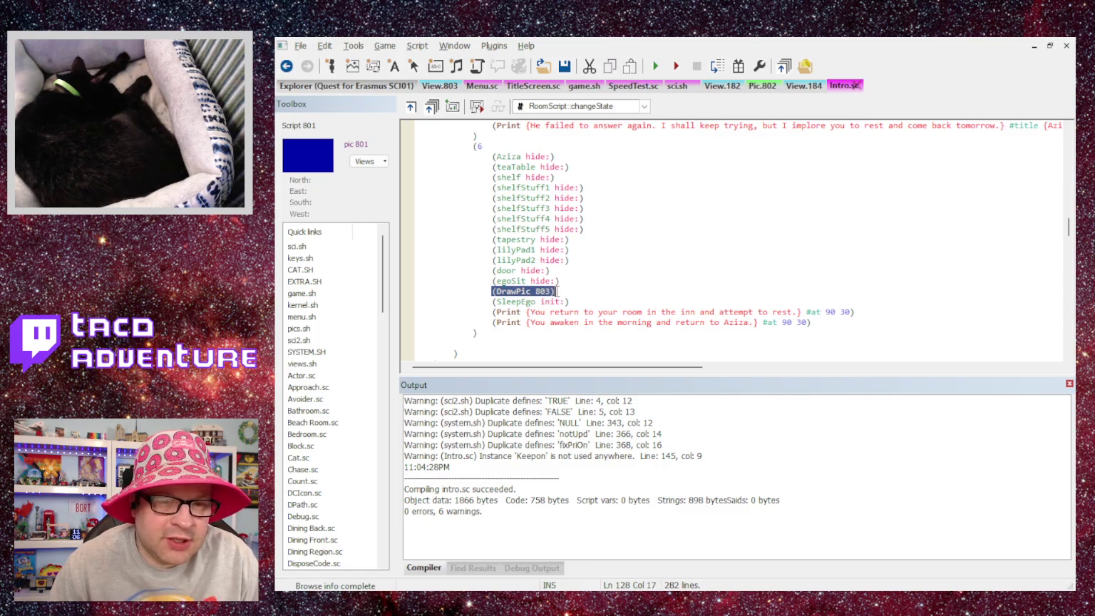
pyautogui.click(478, 338)
pyautogui.press('Return')
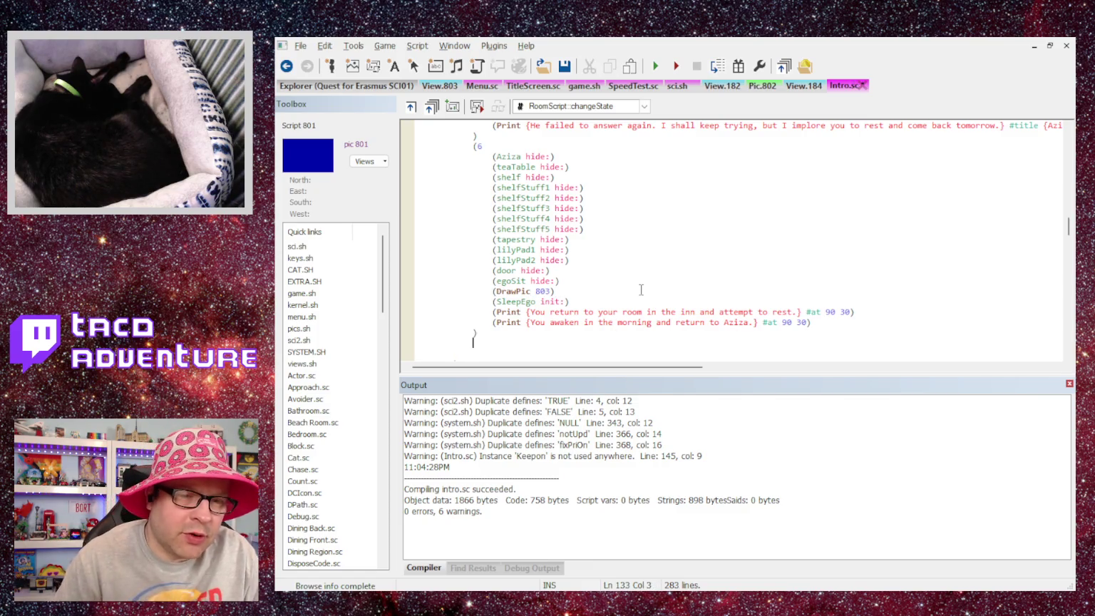
pyautogui.write('(7 )')
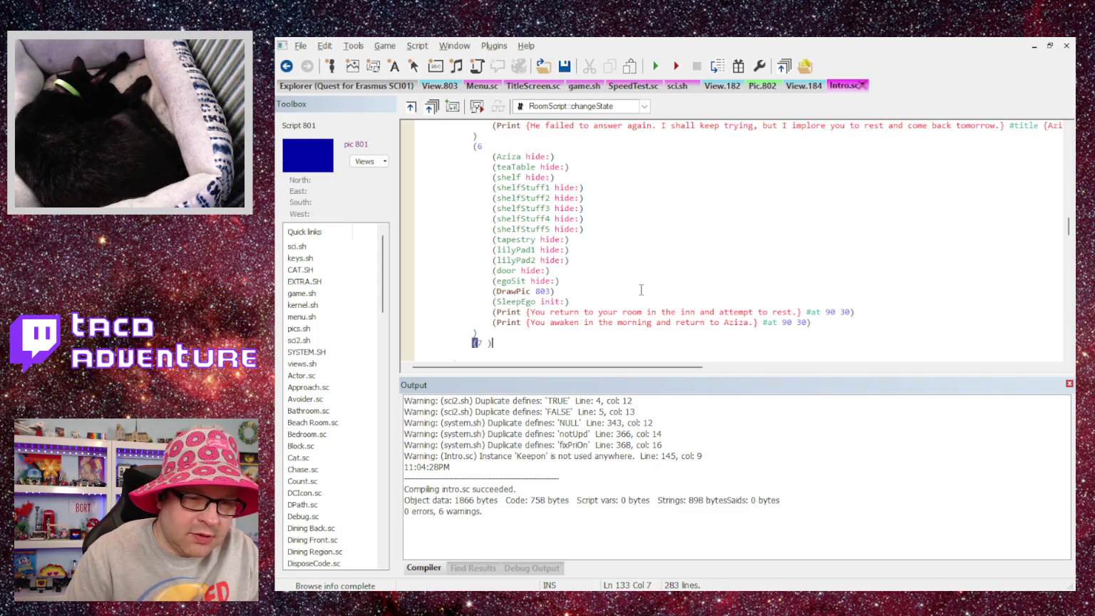
pyautogui.press('Return')
pyautogui.hotkey('ctrl', 'v')
pyautogui.press('Left')
pyautogui.press('BackSpace')
pyautogui.write('2')
# End case 6 with (self cue:) after the awakening Print.
pyautogui.press('Up')
pyautogui.press('Up')
pyautogui.press('Return')
pyautogui.write('(self c')
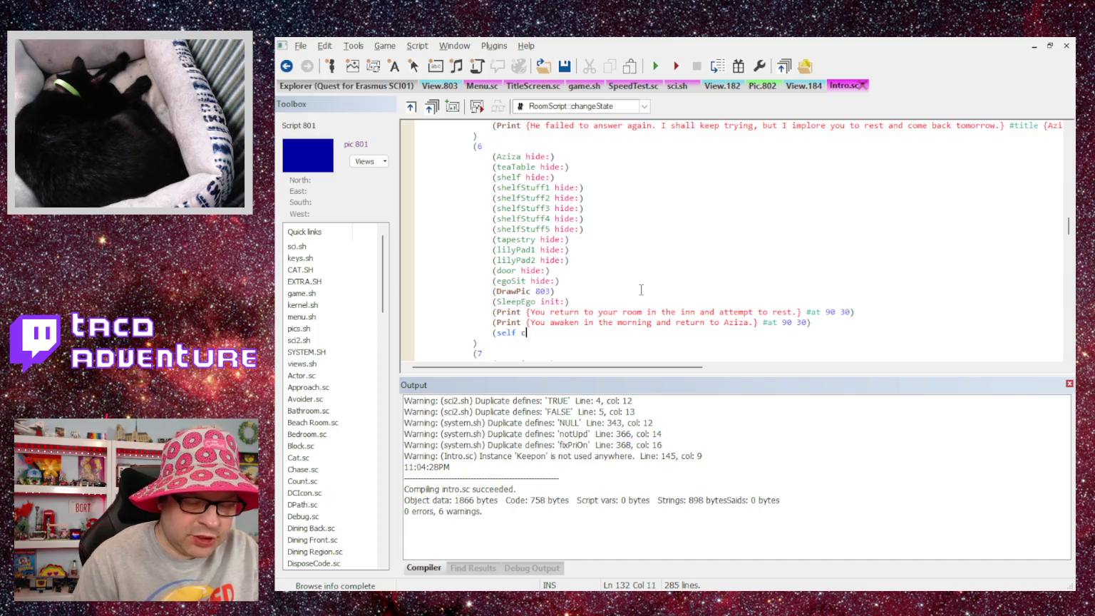
pyautogui.write('hangeState')
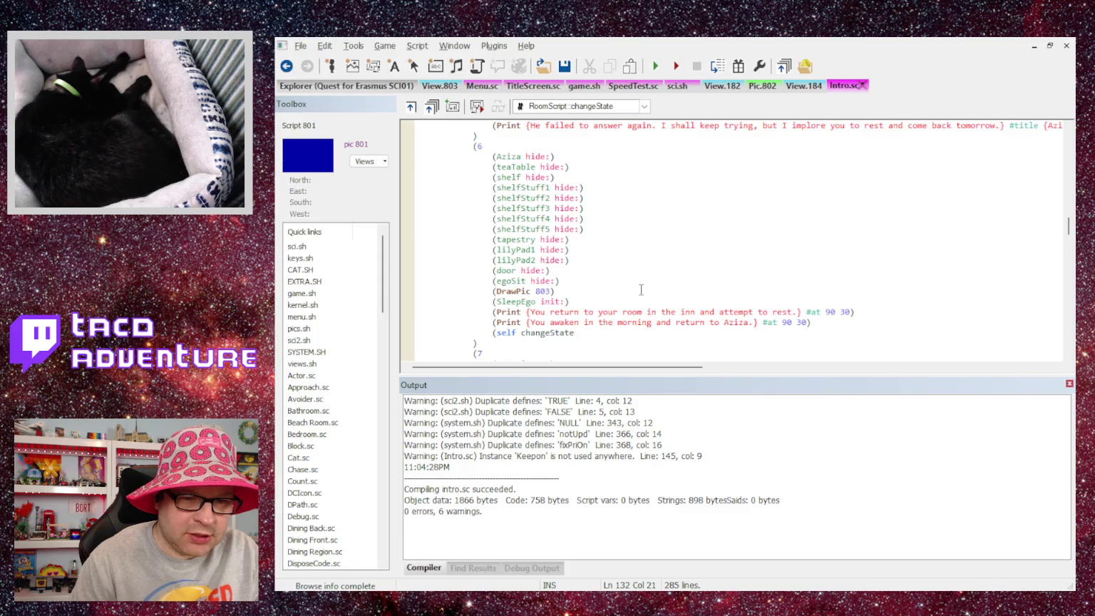
pyautogui.press('BackSpace')
pyautogui.press('BackSpace')
pyautogui.press('BackSpace')
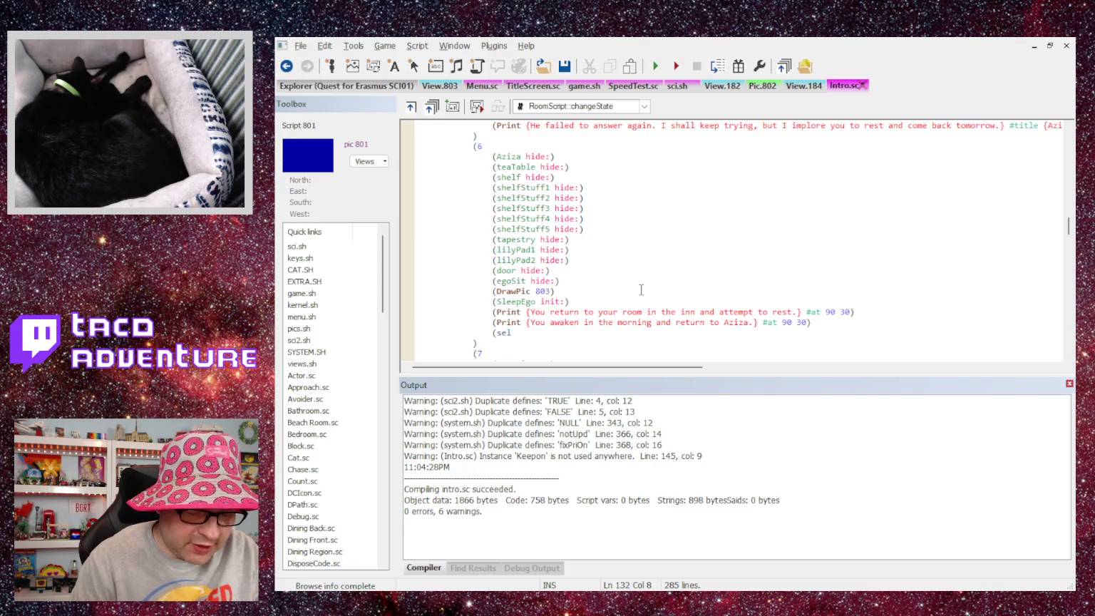
pyautogui.write('f cue:)')
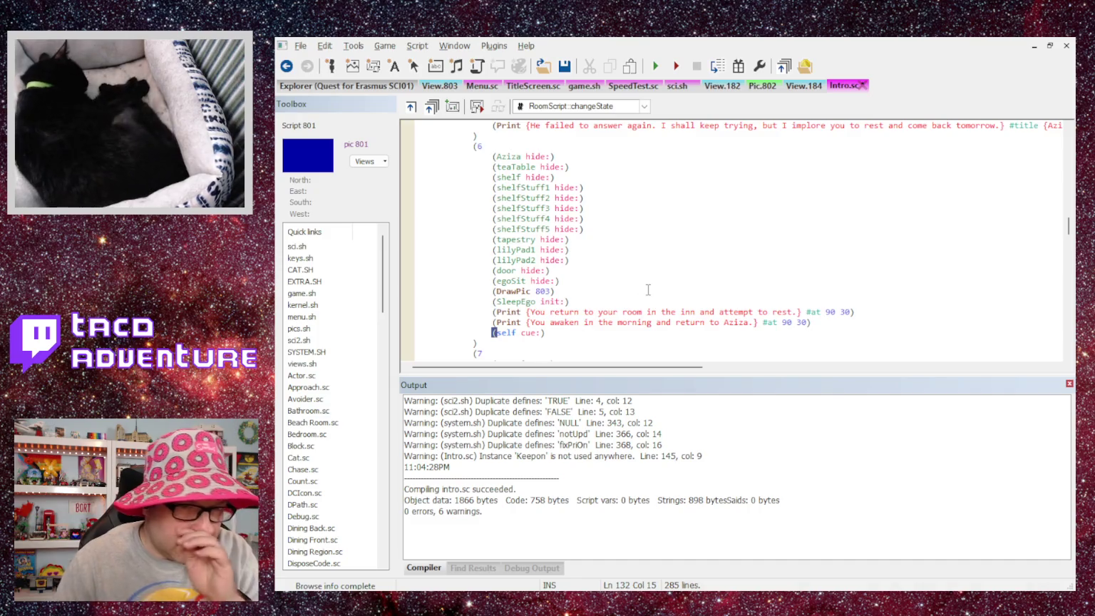
# Select the hide lines from Aziza through egoSit for reuse after DrawPic 802.
pyautogui.scroll(-2, 644, 290)
pyautogui.click(572, 299)
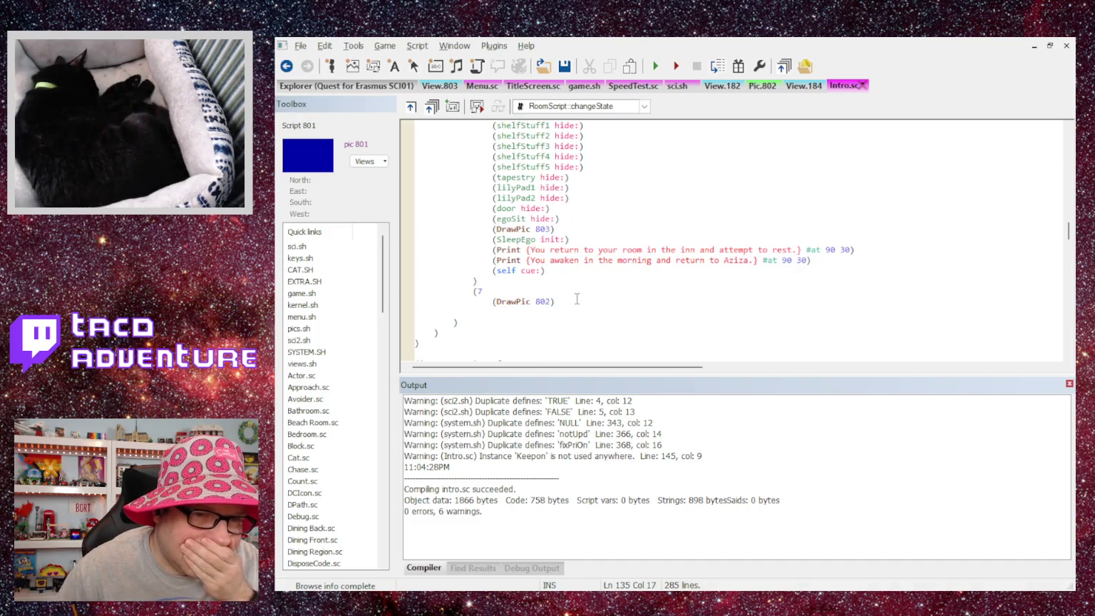
pyautogui.scroll(2, 572, 299)
pyautogui.click(562, 281)
pyautogui.moveTo(562, 281)
pyautogui.mouseDown()
pyautogui.moveTo(410, 211)
pyautogui.moveTo(400, 163)
pyautogui.mouseUp()
pyautogui.hotkey('ctrl', 'c')
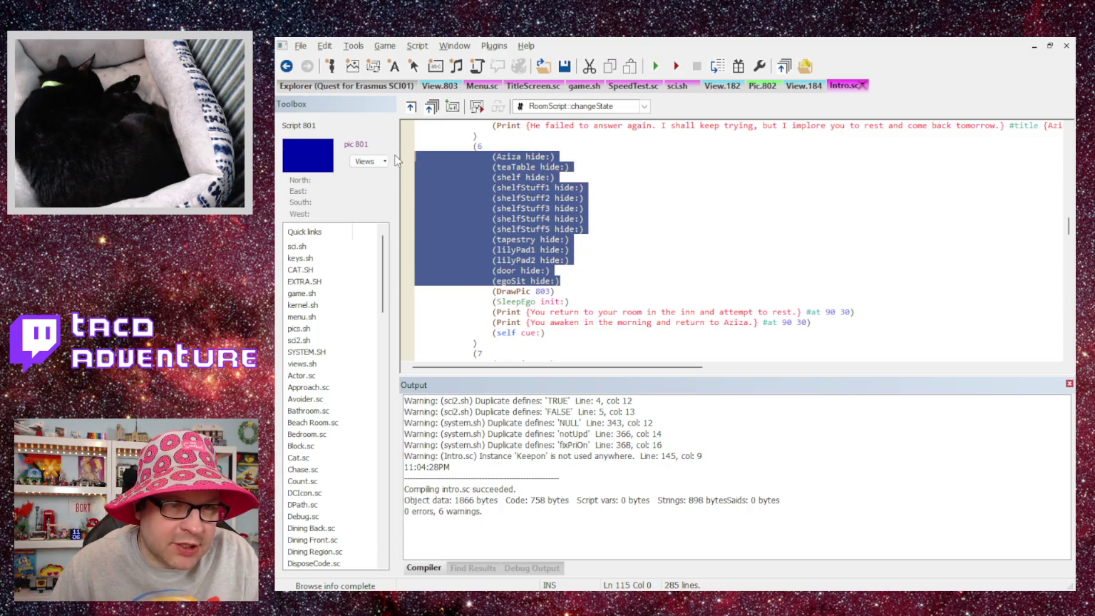
pyautogui.scroll(-3, 498, 291)
pyautogui.click(507, 292)
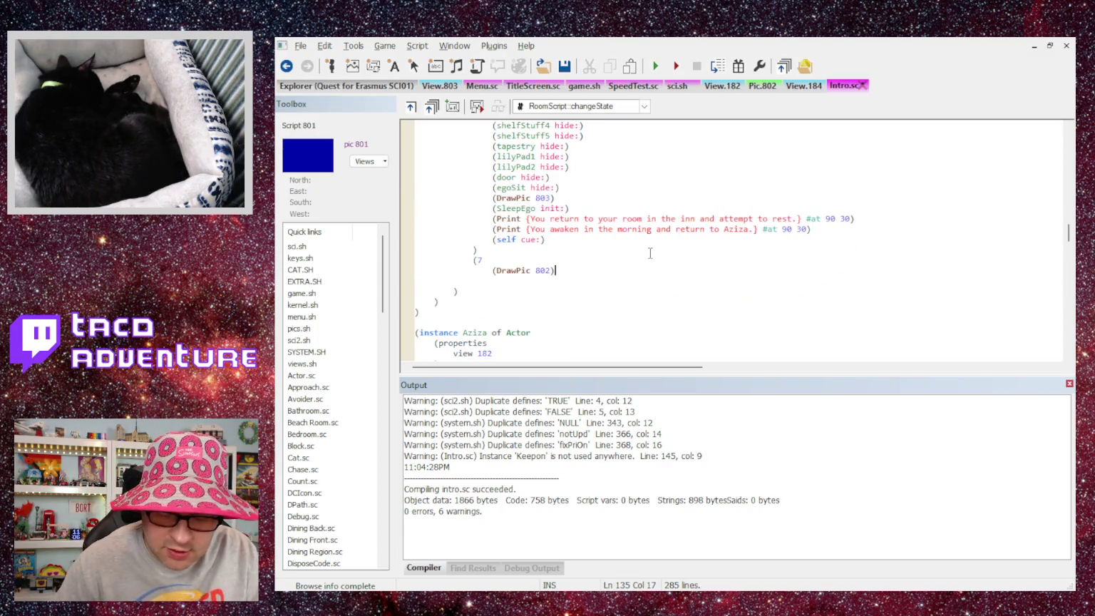
# Paste the hide lines under (DrawPic 802) and switch Aziza, teaTable, shelf, shelfStuff1 and shelfStuff2 to show.
pyautogui.press('Return')
pyautogui.hotkey('ctrl', 'v')
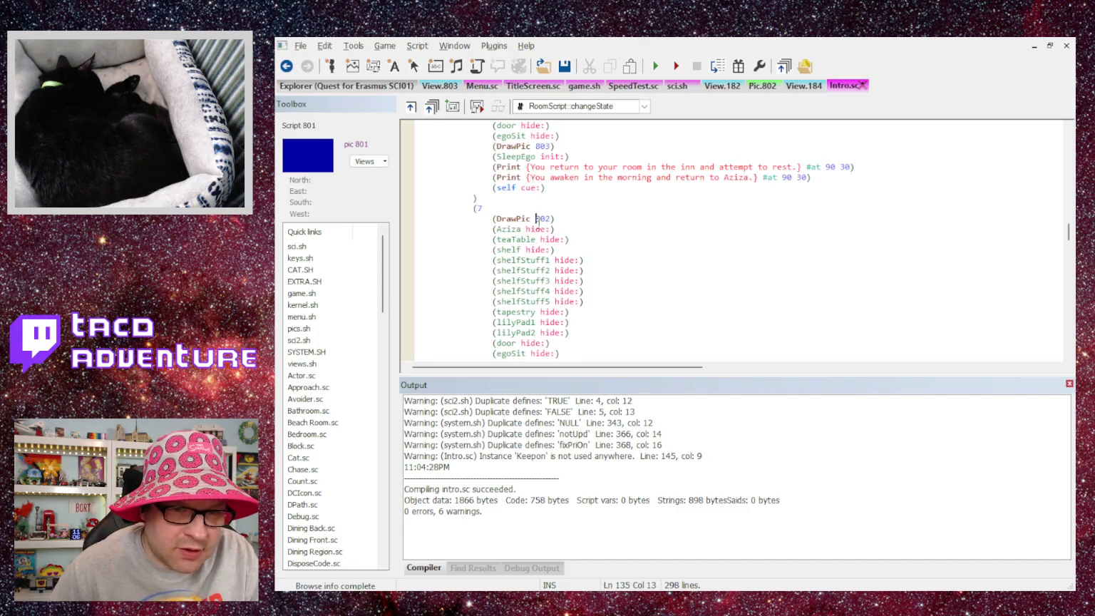
pyautogui.doubleClick(535, 229)
pyautogui.write('show')
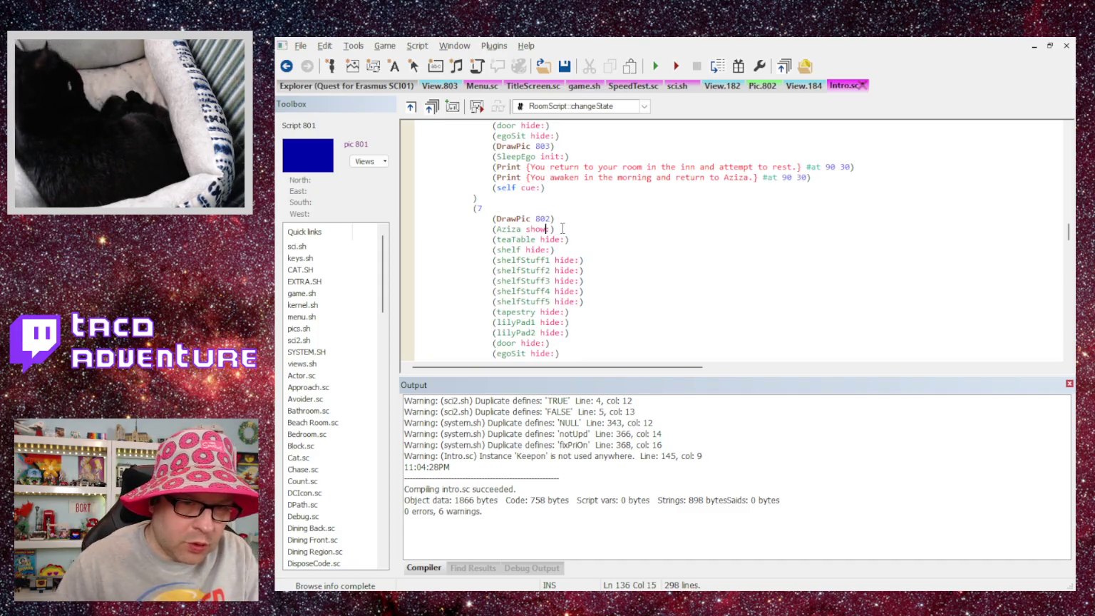
pyautogui.doubleClick(548, 240)
pyautogui.write('show')
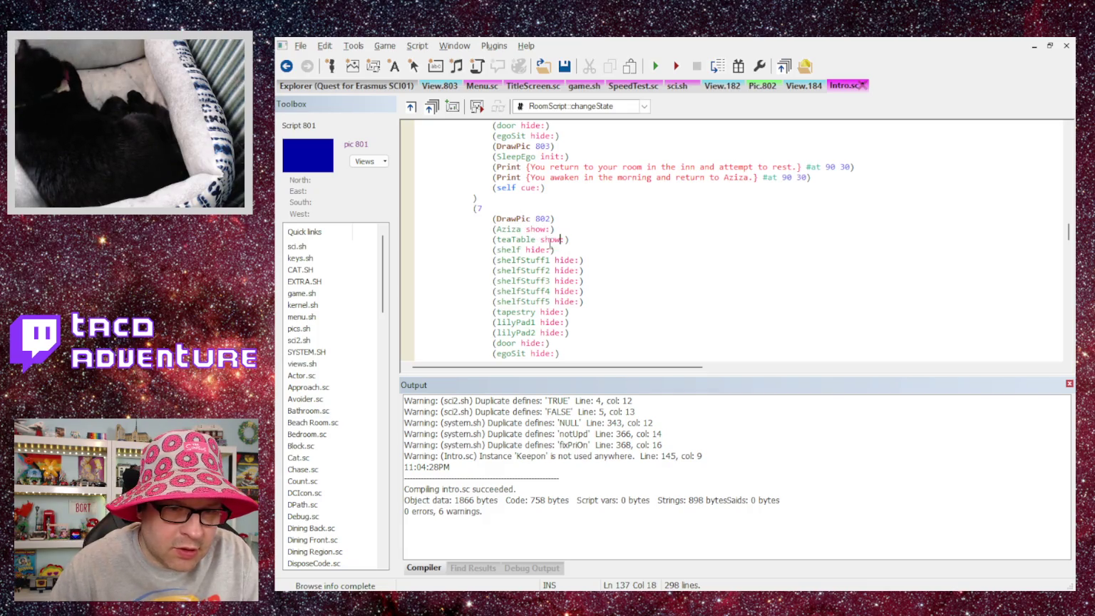
pyautogui.doubleClick(538, 249)
pyautogui.write('show')
pyautogui.doubleClick(565, 260)
pyautogui.write('show')
pyautogui.doubleClick(566, 270)
pyautogui.write('show')
# Change hide to show for shelfStuff3–5, tapestry, lilyPad1, lilyPad2, door and egoSit.
pyautogui.click(569, 280)
pyautogui.doubleClick(569, 280)
pyautogui.write('show')
pyautogui.doubleClick(569, 291)
pyautogui.write('show')
pyautogui.doubleClick(569, 302)
pyautogui.write('show')
pyautogui.doubleClick(553, 312)
pyautogui.write('show')
pyautogui.doubleClick(552, 323)
pyautogui.write('show')
pyautogui.doubleClick(553, 332)
pyautogui.write('show')
pyautogui.doubleClick(540, 343)
pyautogui.write('show')
pyautogui.click(538, 354)
pyautogui.doubleClick(538, 353)
pyautogui.write('show')
# Close the state 7 block with ')', then save, compile and run the game.
pyautogui.scroll(-3, 628, 254)
pyautogui.press('Return')
pyautogui.write(')')
pyautogui.scroll(2, 620, 229)
pyautogui.scroll(2, 618, 221)
pyautogui.scroll(-2, 498, 248)
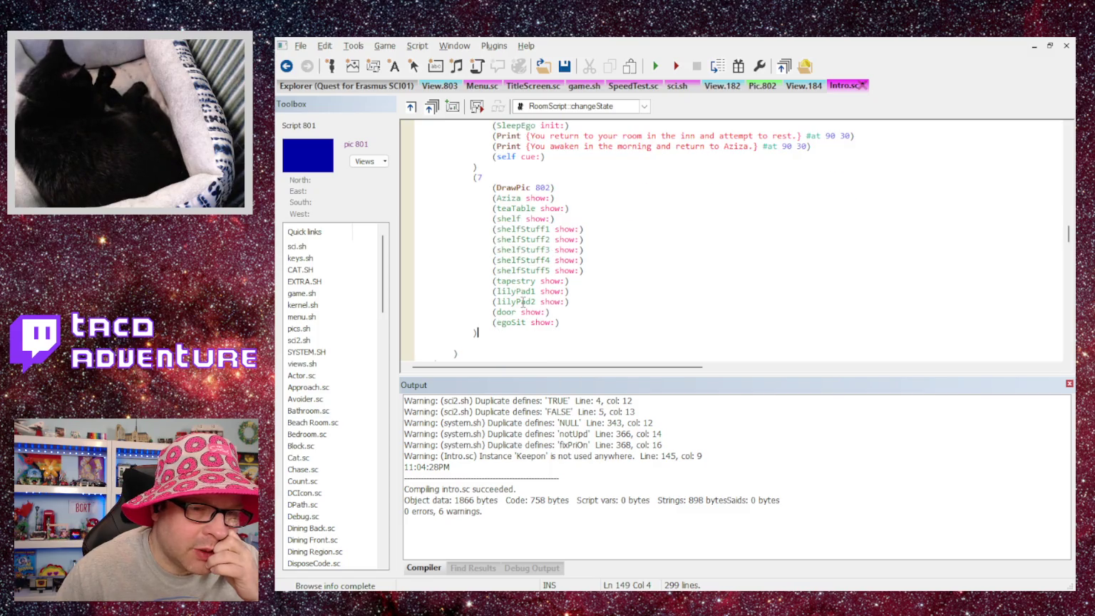
pyautogui.scroll(3, 533, 289)
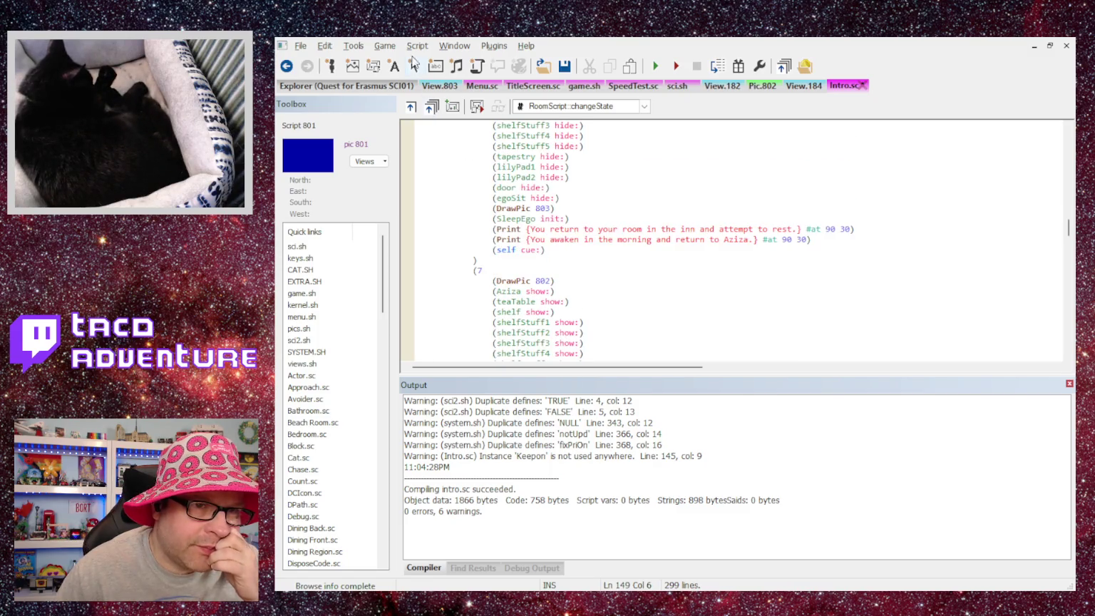
pyautogui.hotkey('ctrl', 'F7')
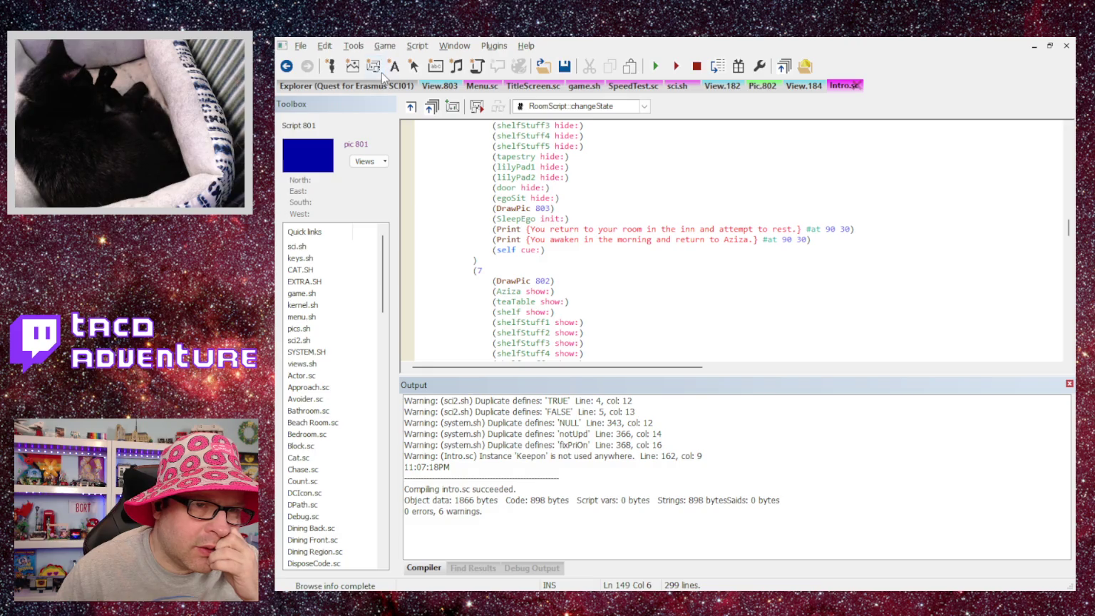
pyautogui.press('F5')
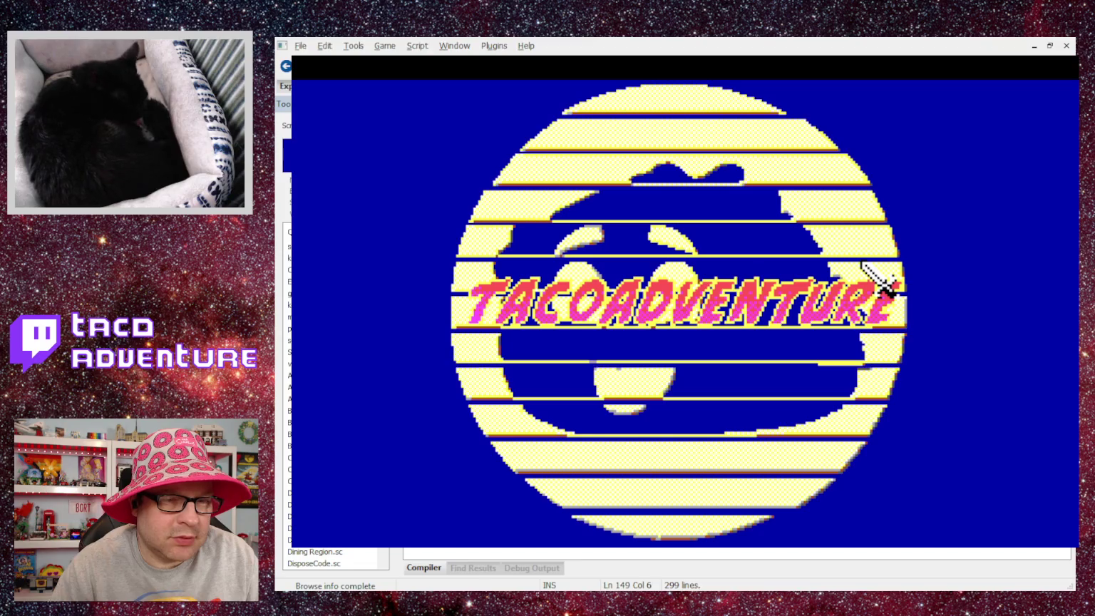
# Play the Introduction through Aziza's dialogue and the inn rest back to her hall, then quit.
pyautogui.click(508, 325)
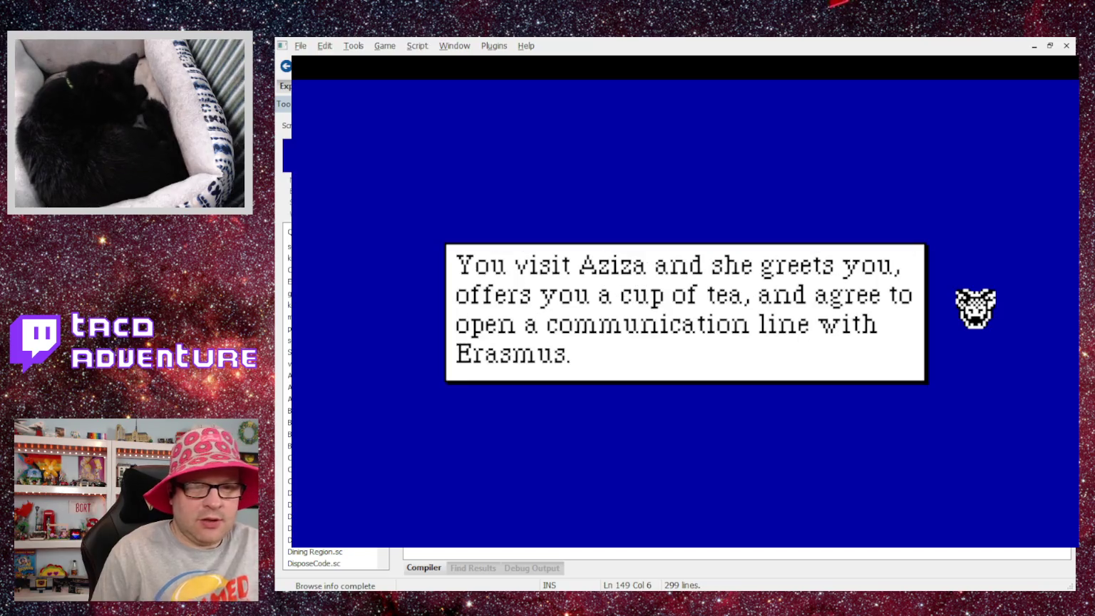
pyautogui.click(976, 309)
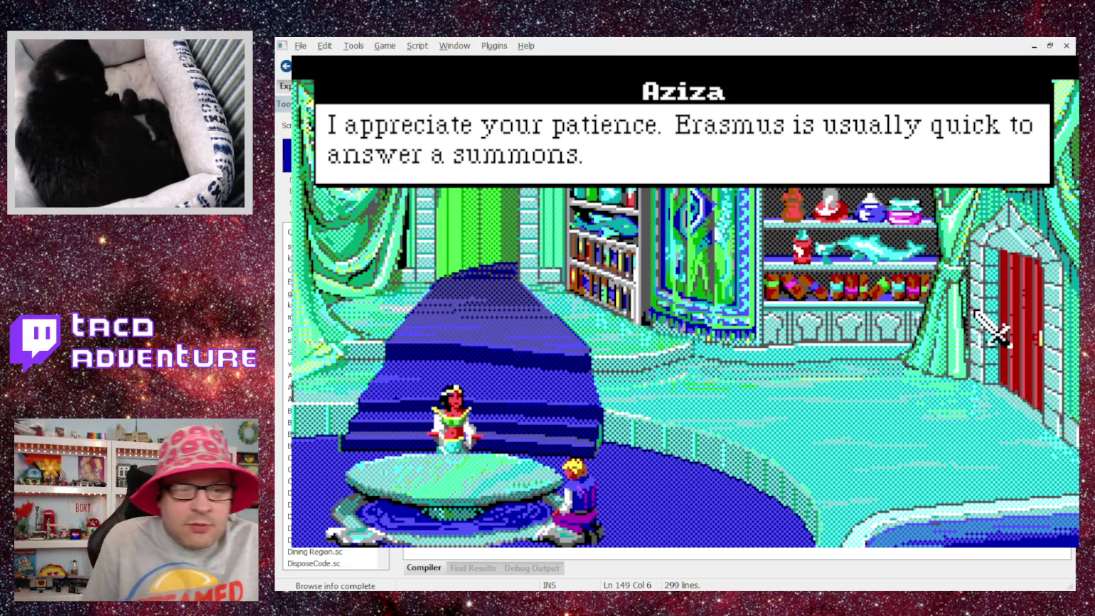
pyautogui.click(975, 310)
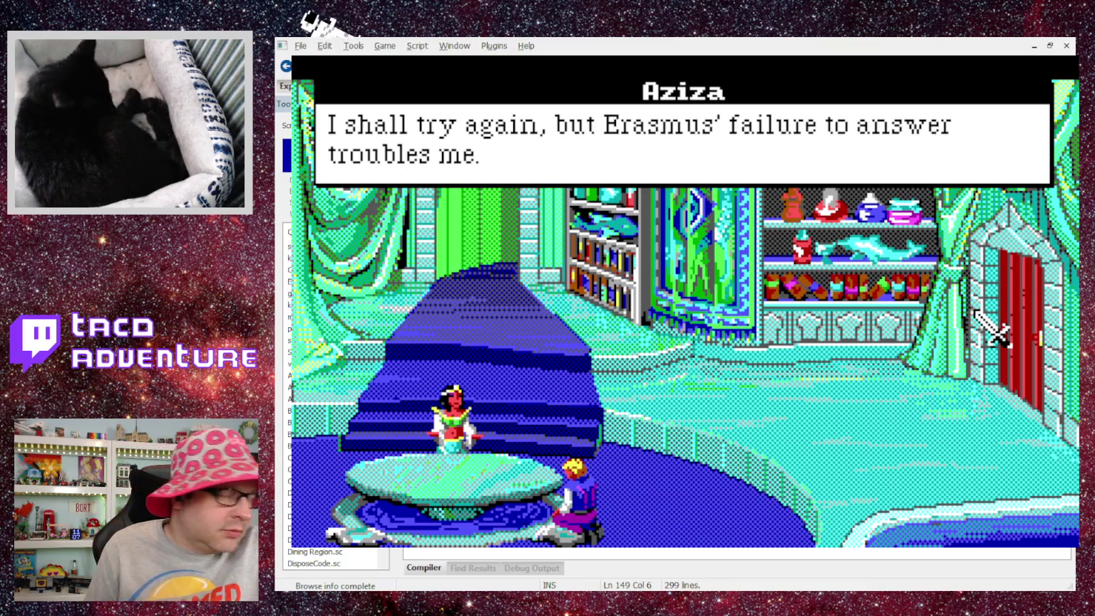
pyautogui.click(976, 312)
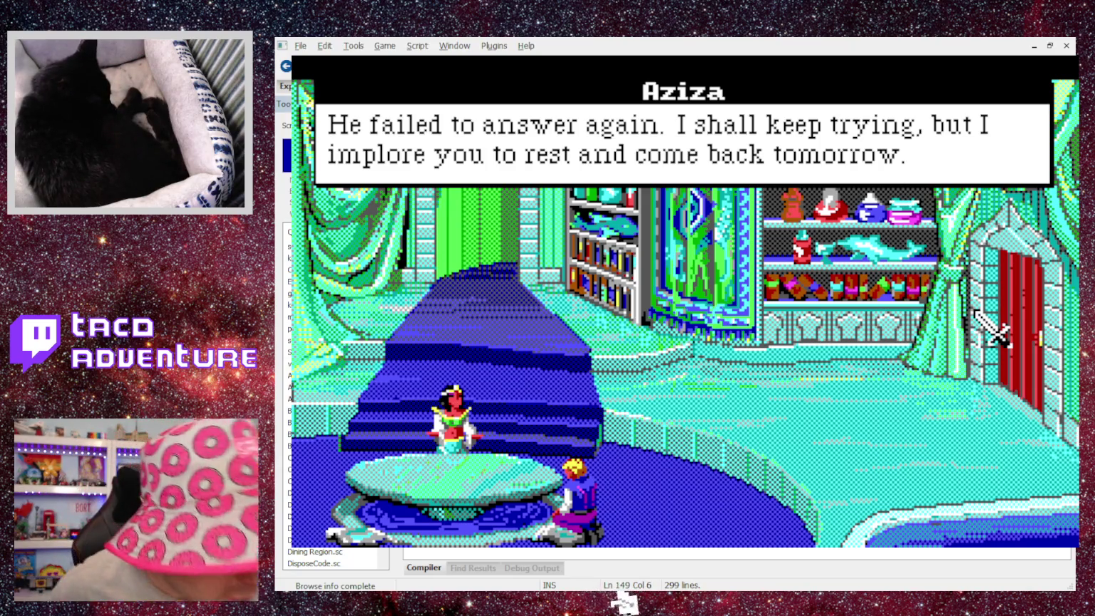
pyautogui.press('Return')
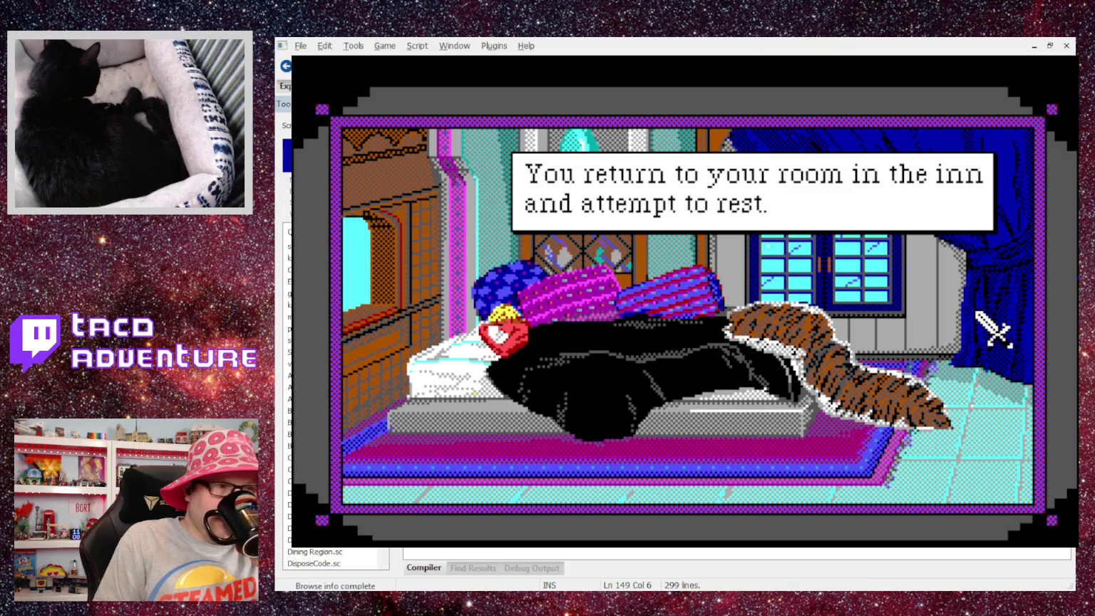
pyautogui.click(976, 312)
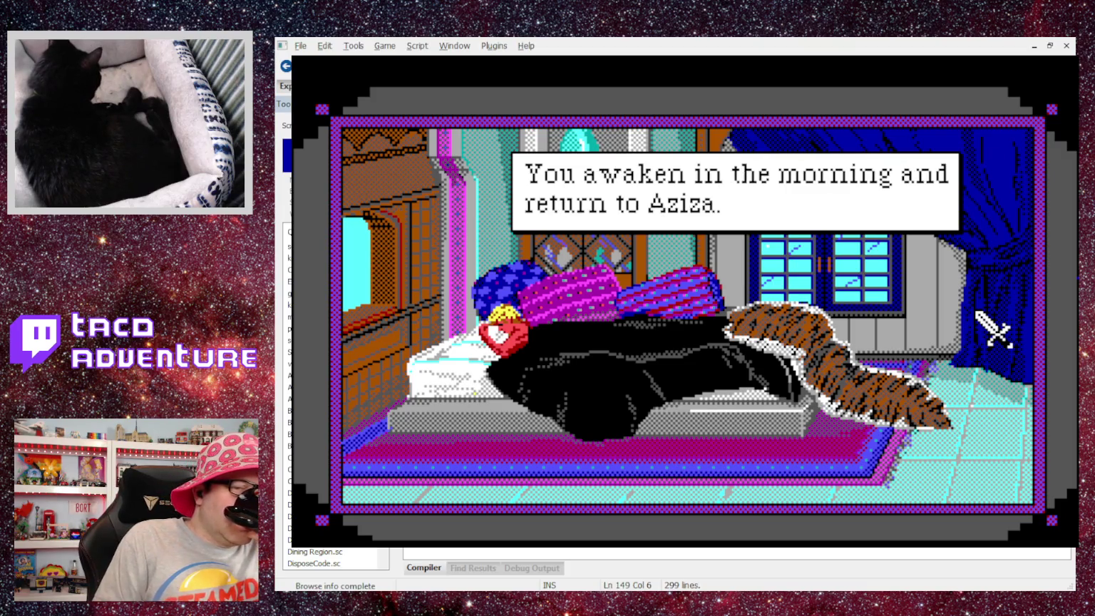
pyautogui.click(976, 313)
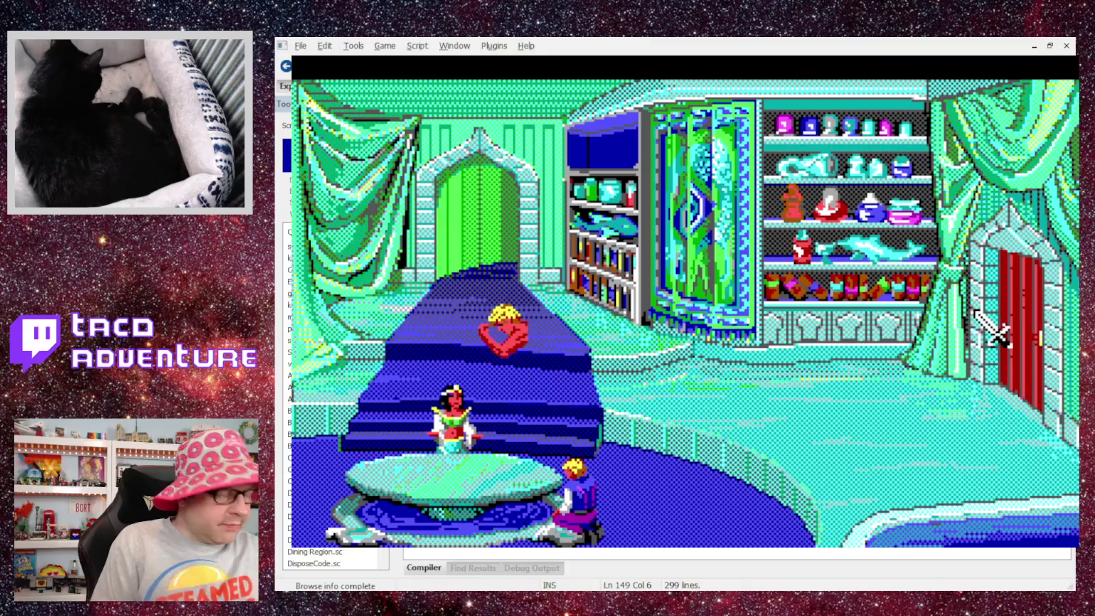
pyautogui.hotkey('alt', 'F4')
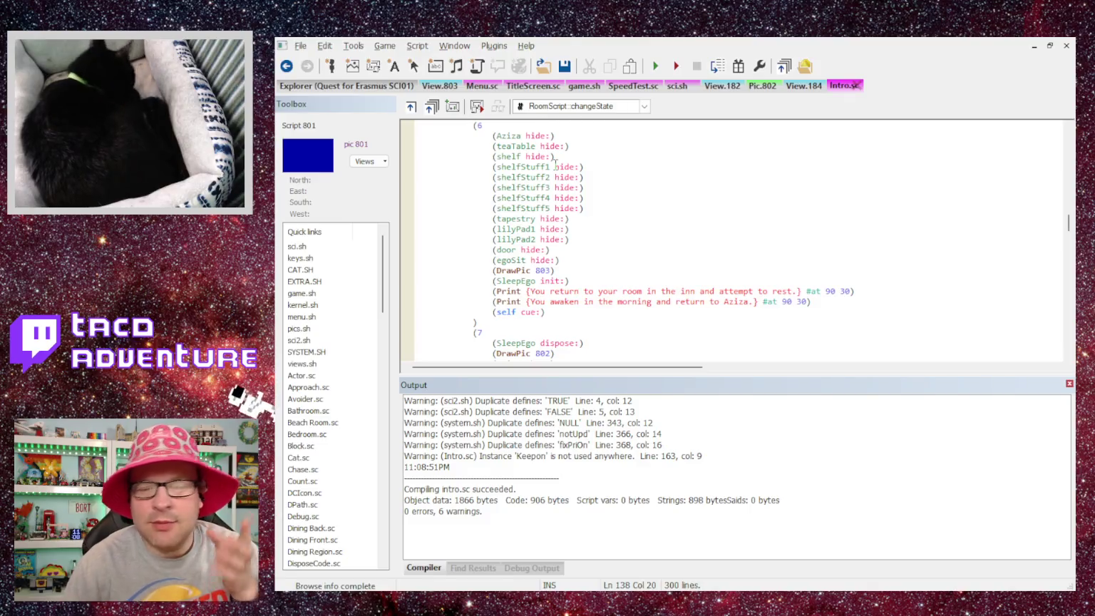
# Add blank lines after (SleepEgo dispose:) and (DrawPic 802), then save the script.
pyautogui.scroll(-2, 562, 330)
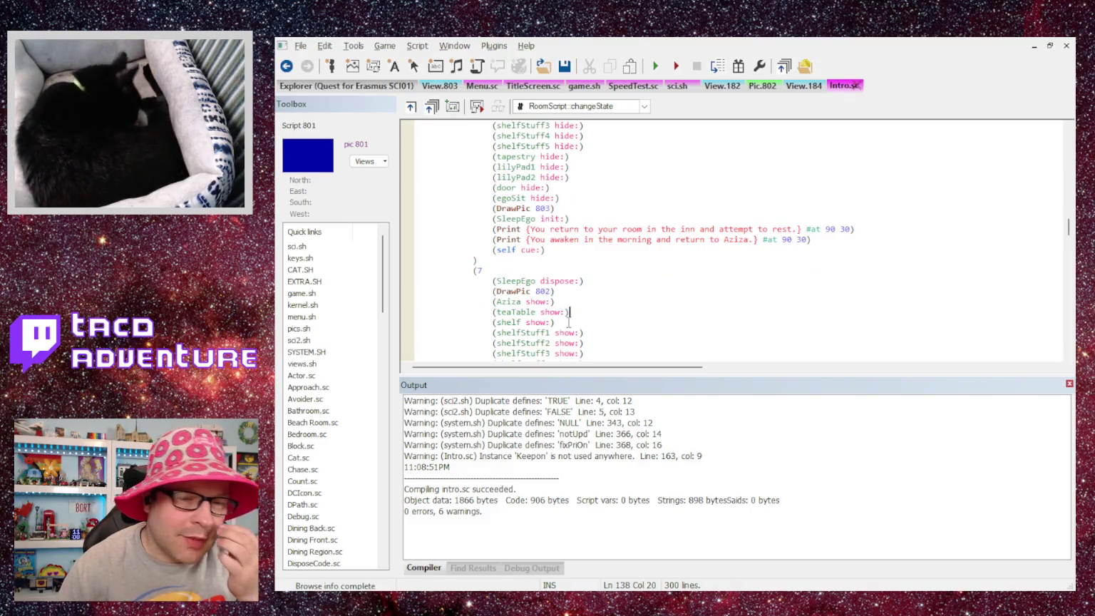
pyautogui.scroll(-2, 515, 288)
pyautogui.scroll(6, 515, 287)
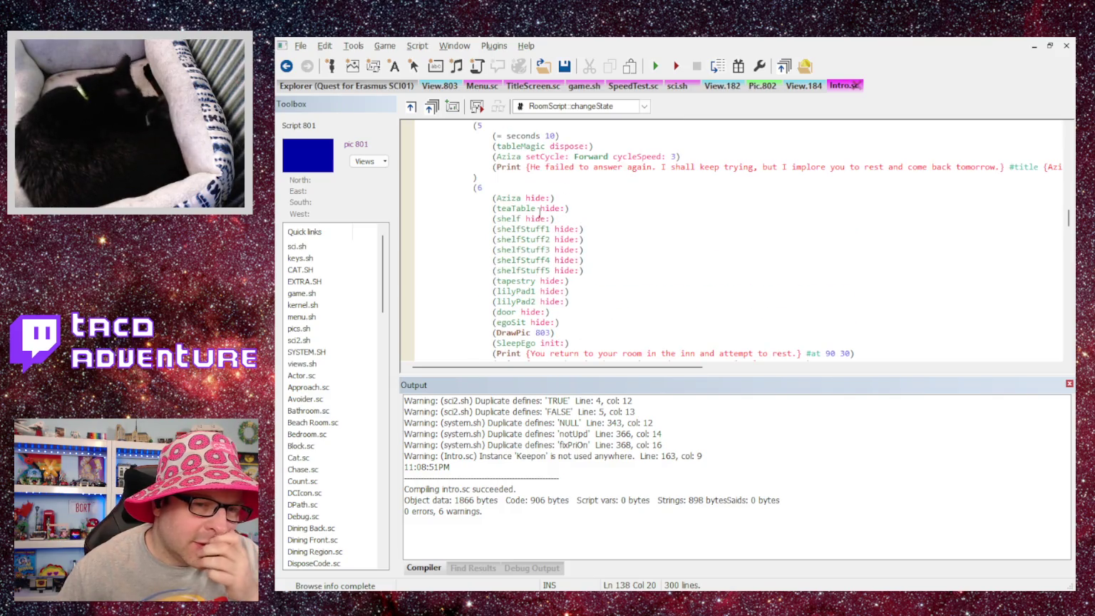
pyautogui.scroll(-8, 527, 228)
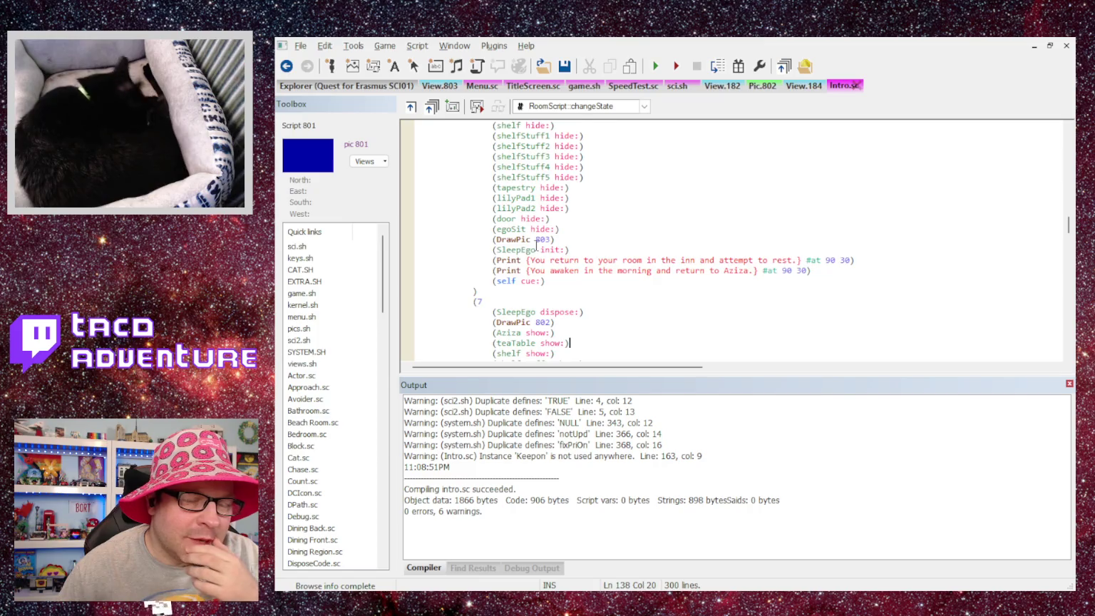
pyautogui.scroll(1, 537, 245)
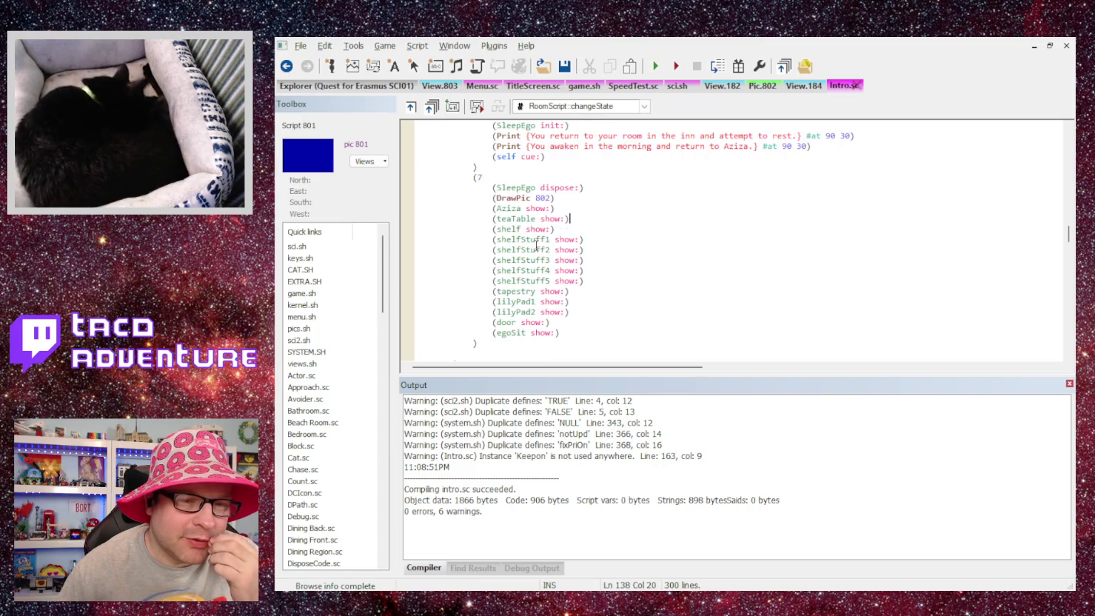
pyautogui.click(595, 189)
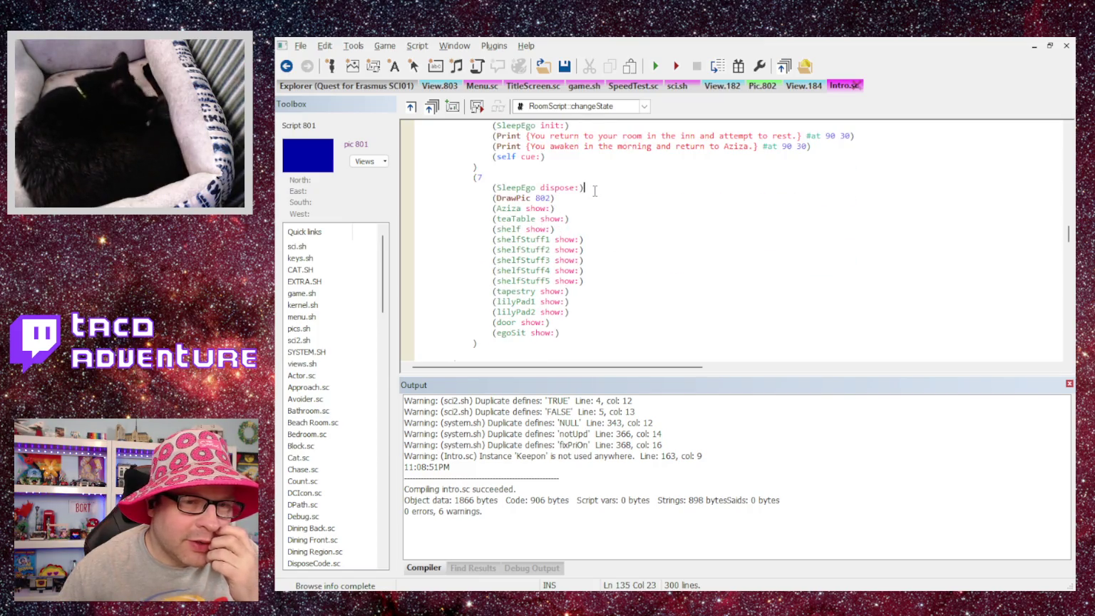
pyautogui.scroll(2, 554, 198)
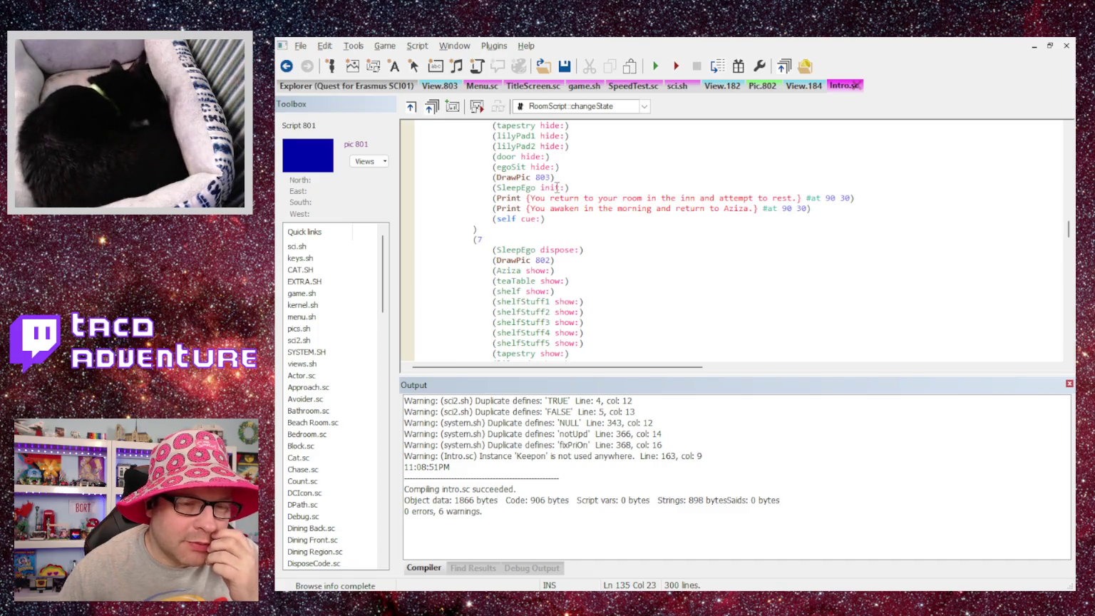
pyautogui.press('Return')
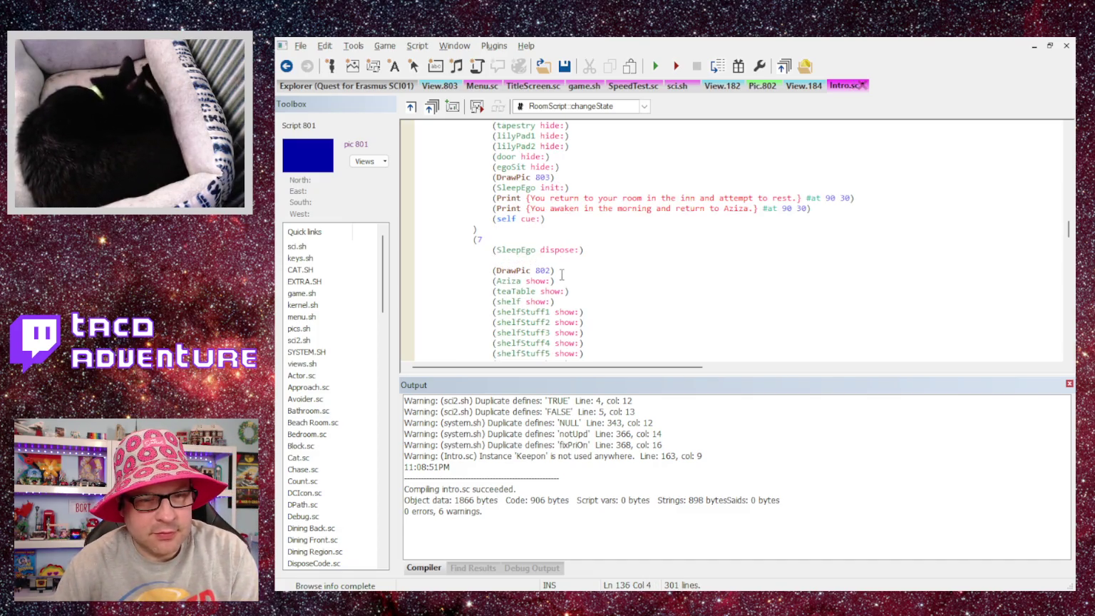
pyautogui.press('Return')
pyautogui.scroll(-4, 557, 270)
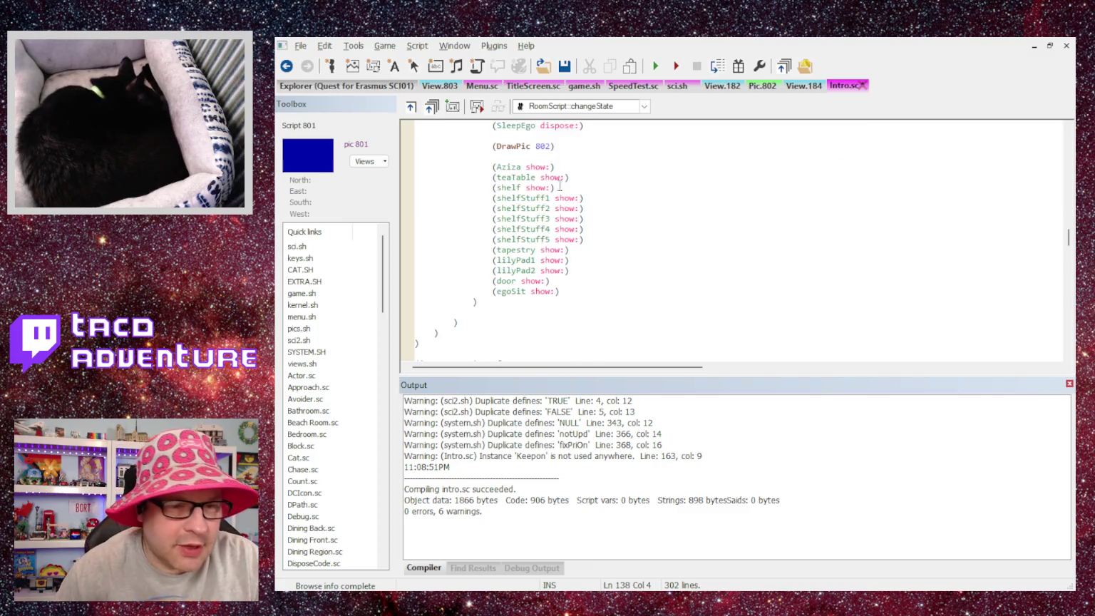
pyautogui.hotkey('ctrl', 's')
# Start a new line after (egoSit show:) and begin typing the Keepon call.
pyautogui.scroll(1, 615, 281)
pyautogui.scroll(1, 615, 279)
pyautogui.scroll(-3, 594, 272)
pyautogui.scroll(2, 575, 266)
pyautogui.scroll(-3, 570, 261)
pyautogui.scroll(2, 560, 254)
pyautogui.scroll(-2, 560, 254)
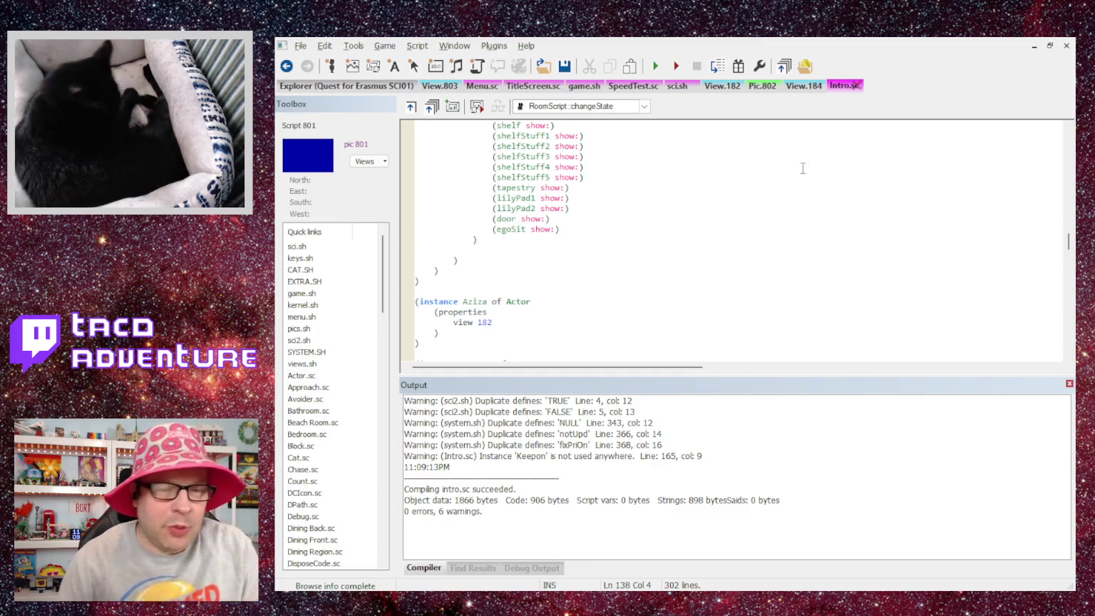
pyautogui.click(561, 230)
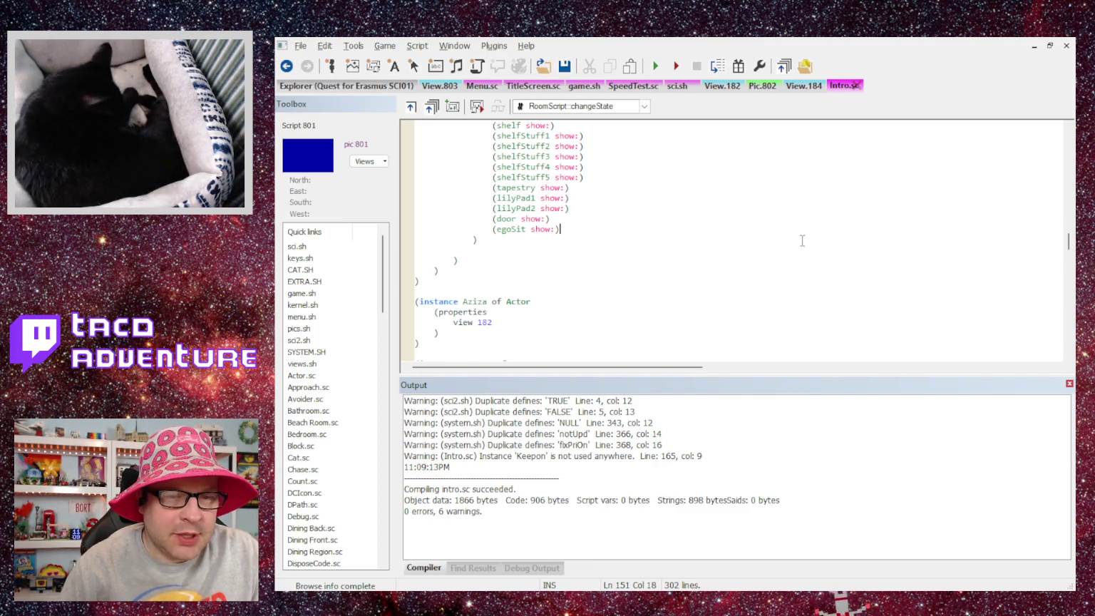
pyautogui.press('Return')
pyautogui.write('(k')
pyautogui.press('BackSpace')
pyautogui.write('Keepon')
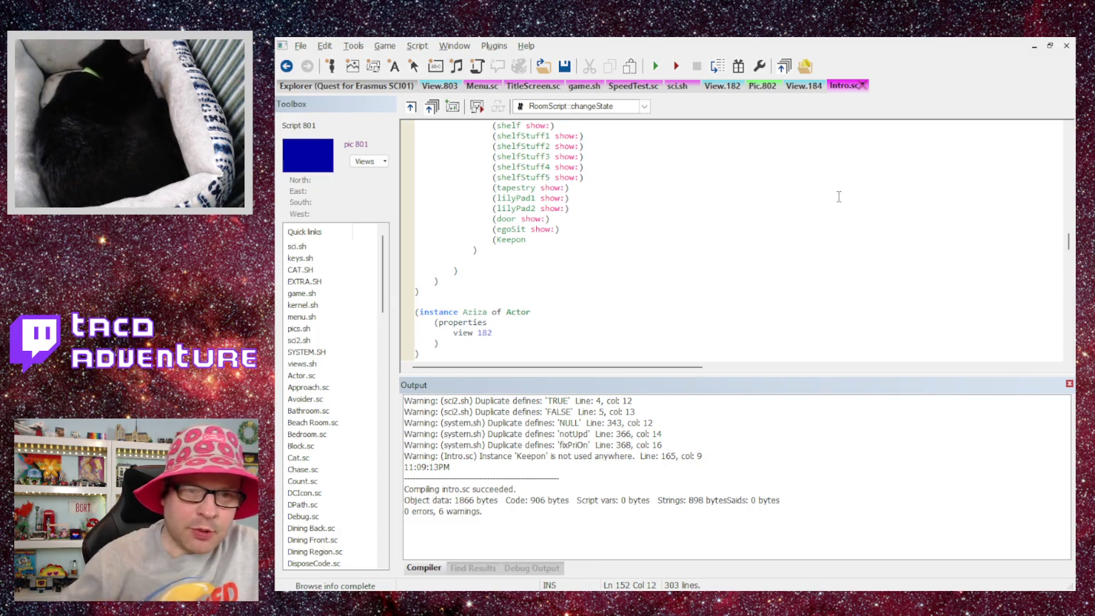
# Hide the priority bands on pic 802 and close the View.803 editor.
pyautogui.click(762, 87)
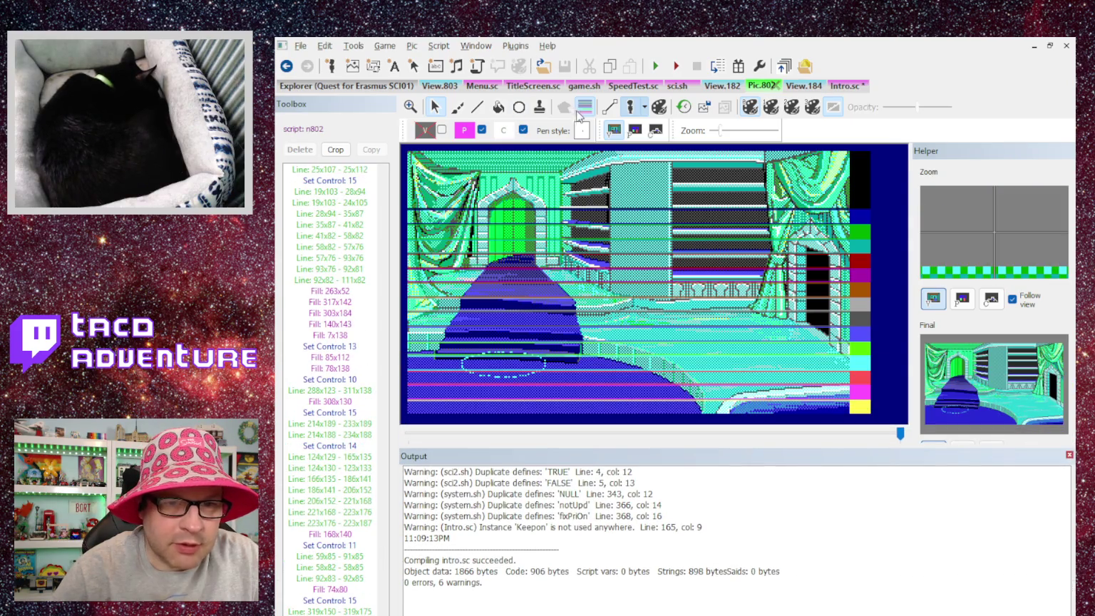
pyautogui.click(585, 109)
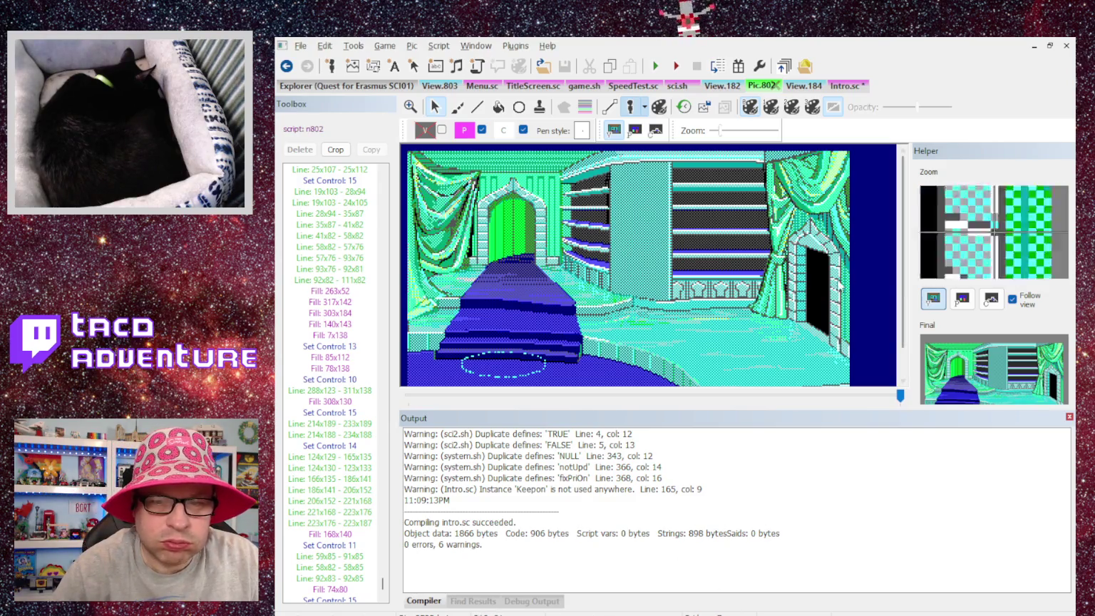
pyautogui.click(435, 86)
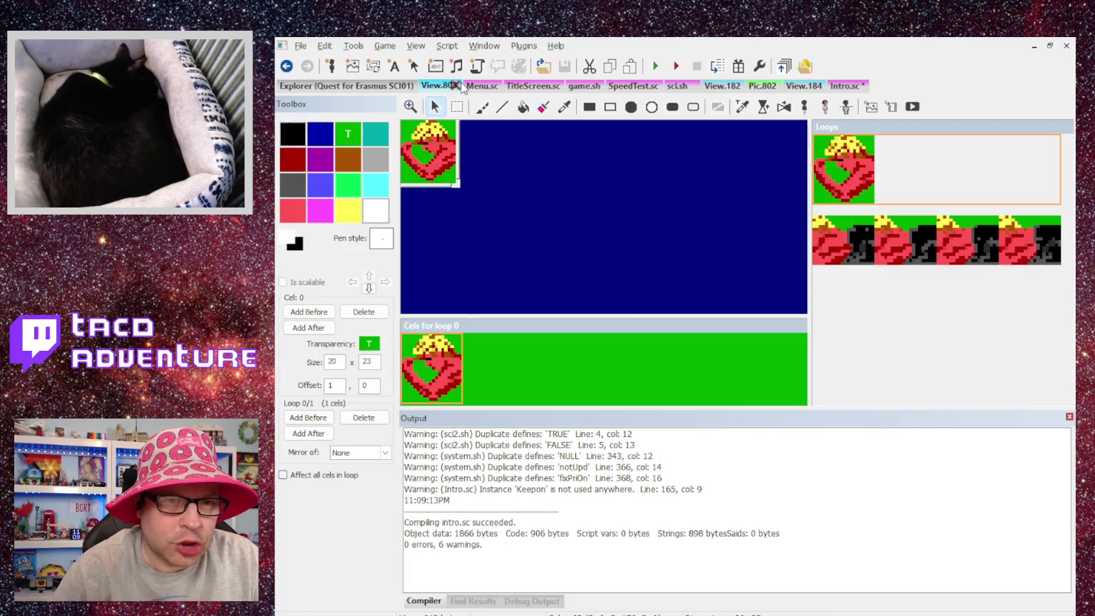
pyautogui.click(455, 86)
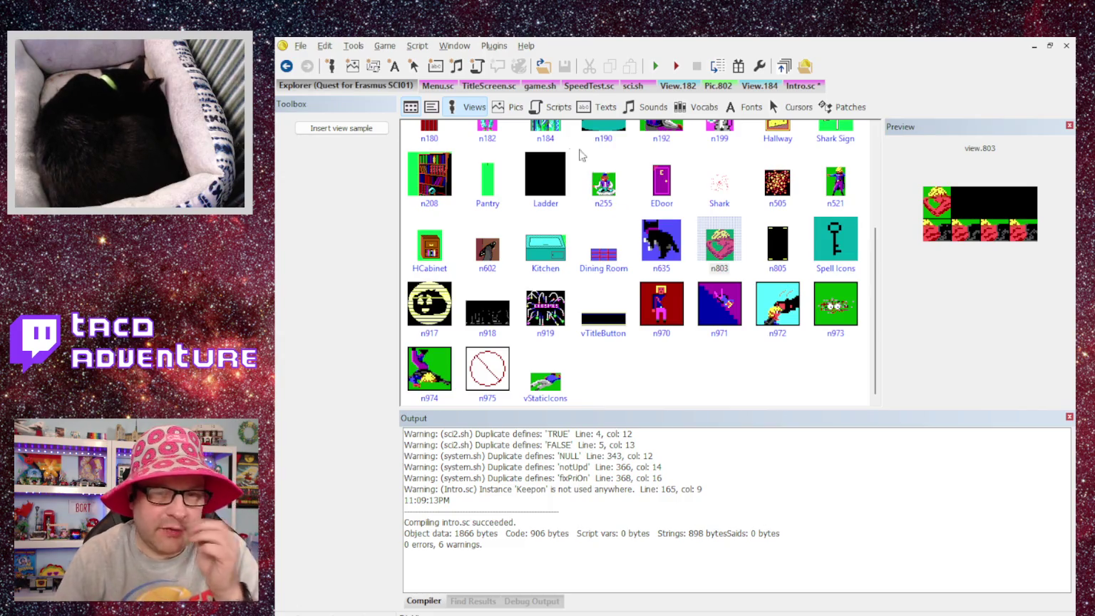
# Browse TitleScreen.sc, game.sh and SpeedTest.sc, returning to Intro.sc and then pic 802.
pyautogui.click(492, 86)
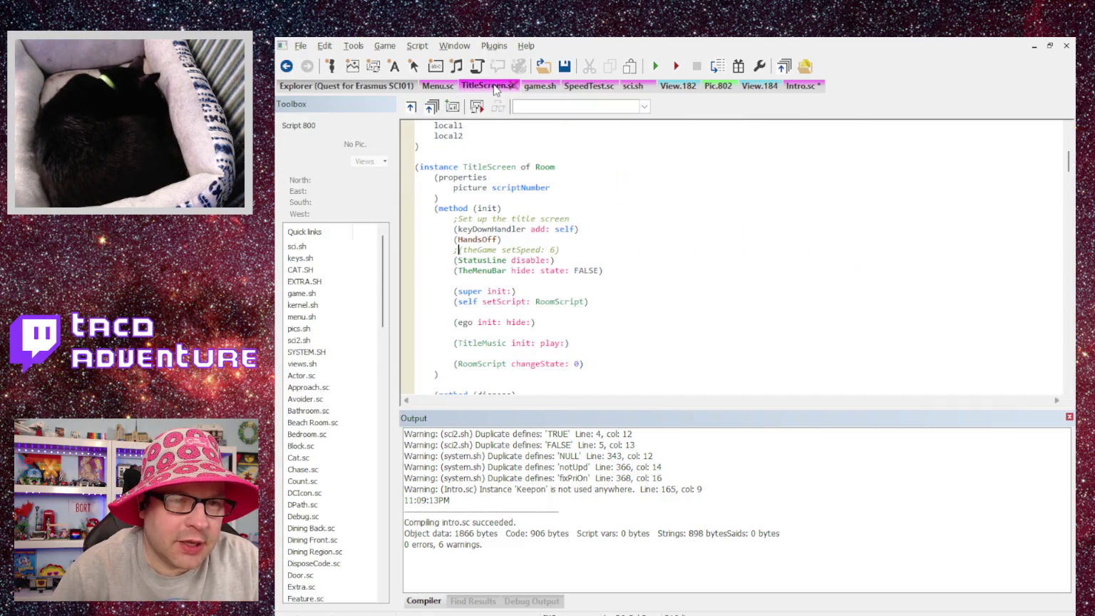
pyautogui.click(540, 87)
pyautogui.click(570, 86)
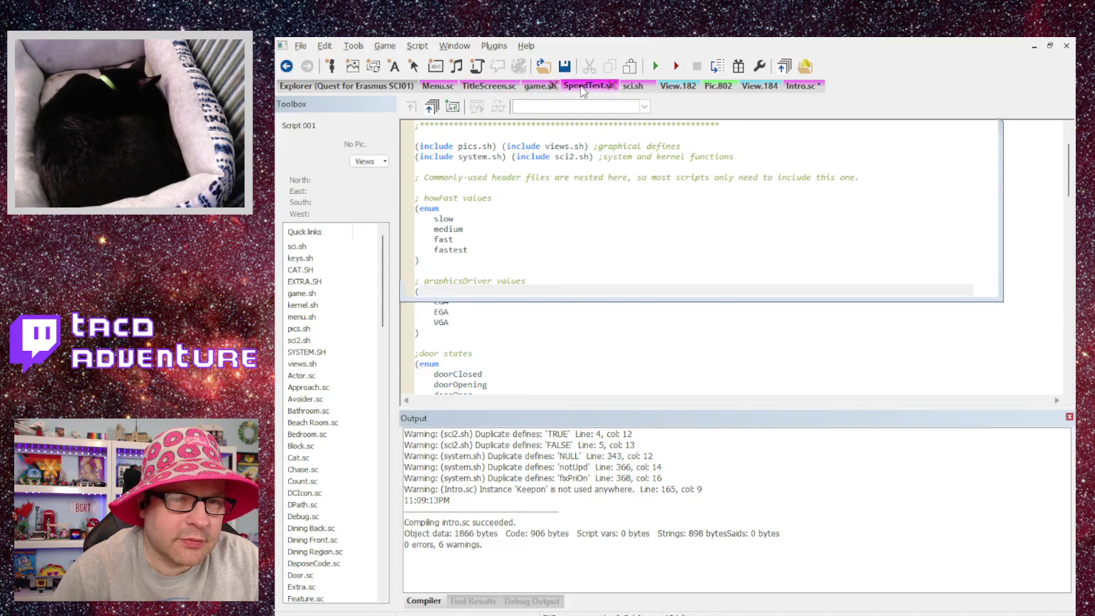
pyautogui.click(631, 86)
pyautogui.click(487, 86)
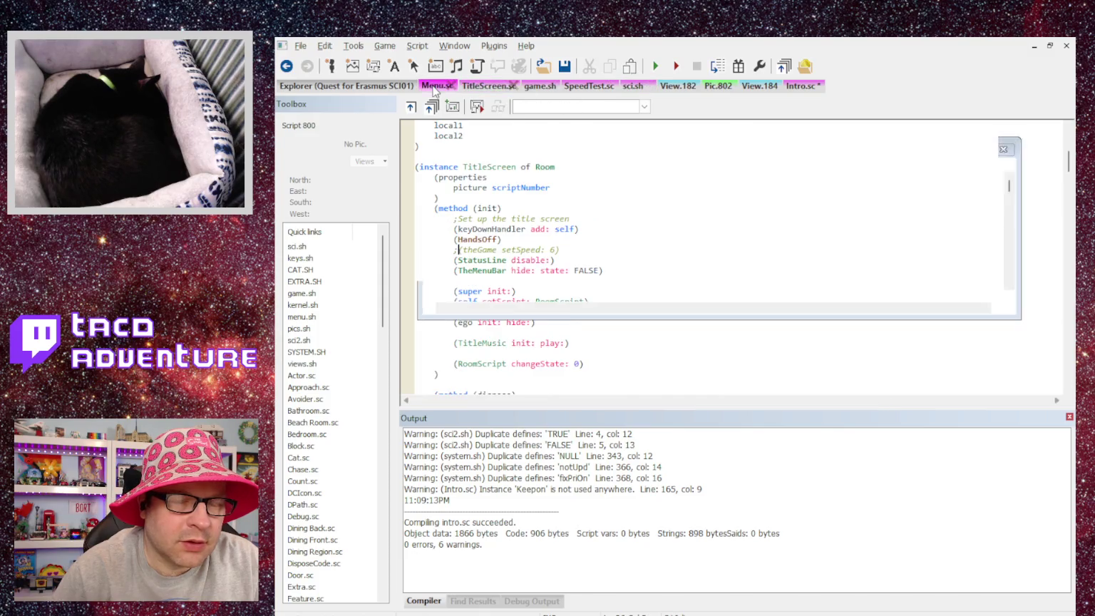
pyautogui.click(540, 87)
pyautogui.click(589, 86)
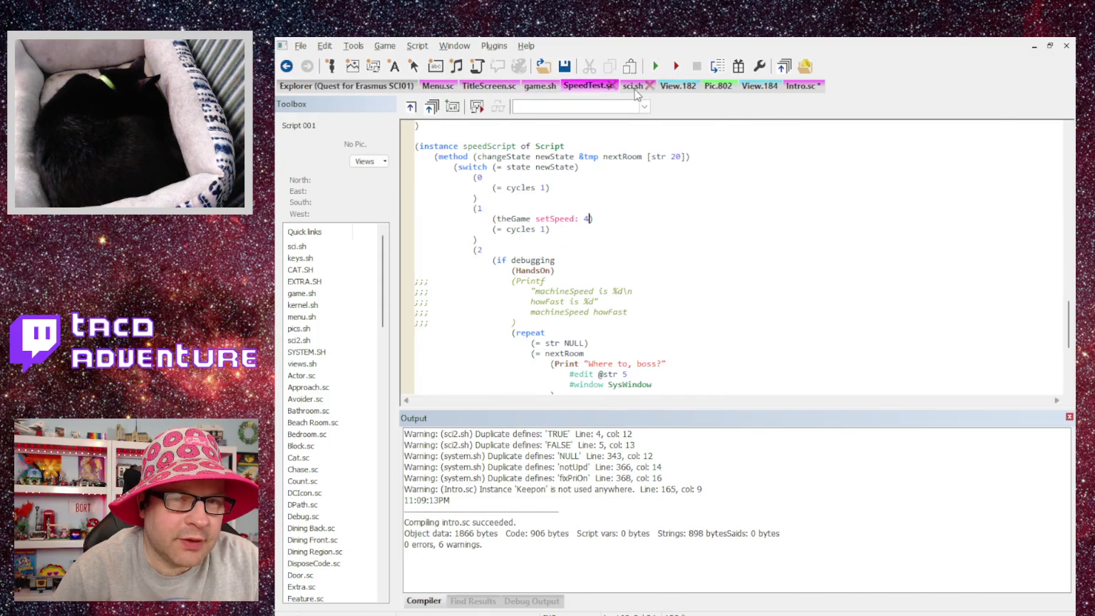
pyautogui.click(633, 86)
pyautogui.click(675, 86)
pyautogui.click(799, 86)
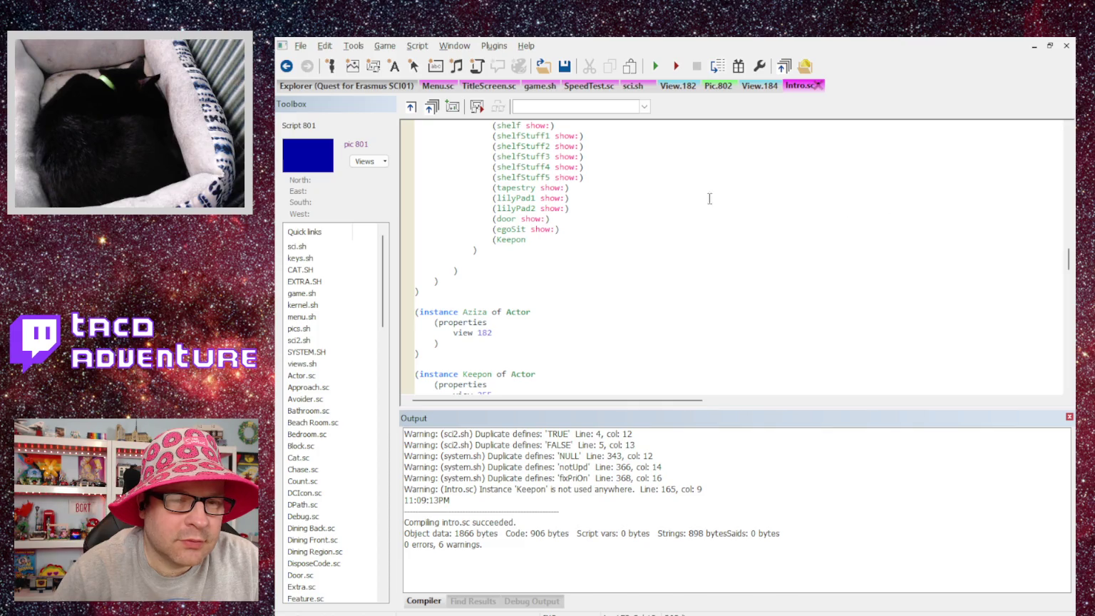
pyautogui.click(718, 86)
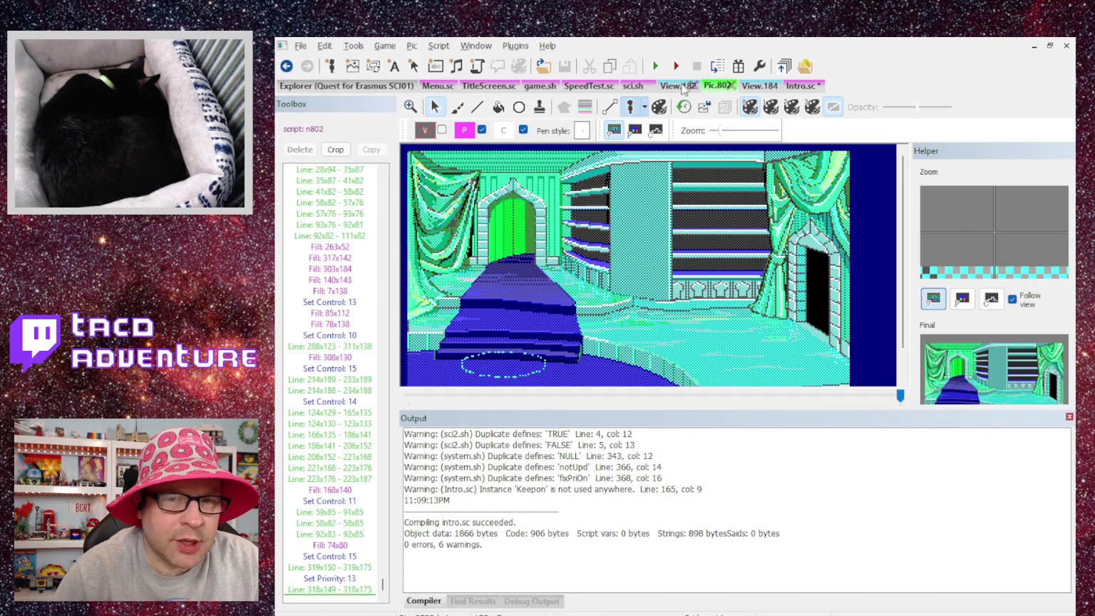
# Stand a fake ego figure beside the stairs in pic 802 to judge Keepon's spot.
pyautogui.click(639, 113)
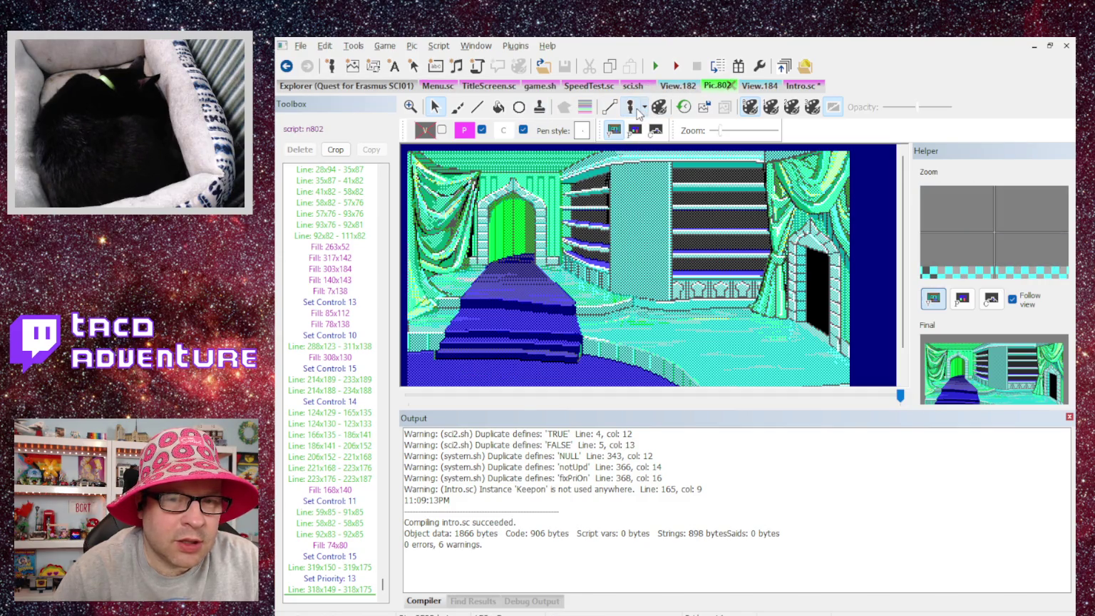
pyautogui.click(642, 113)
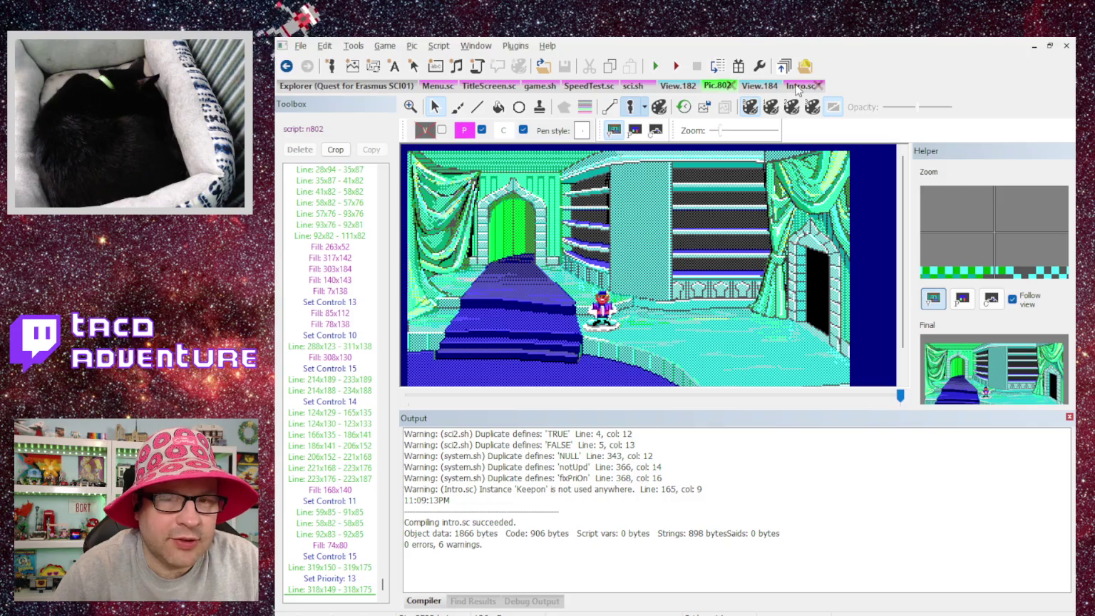
pyautogui.hotkey('ctrl', 'Tab')
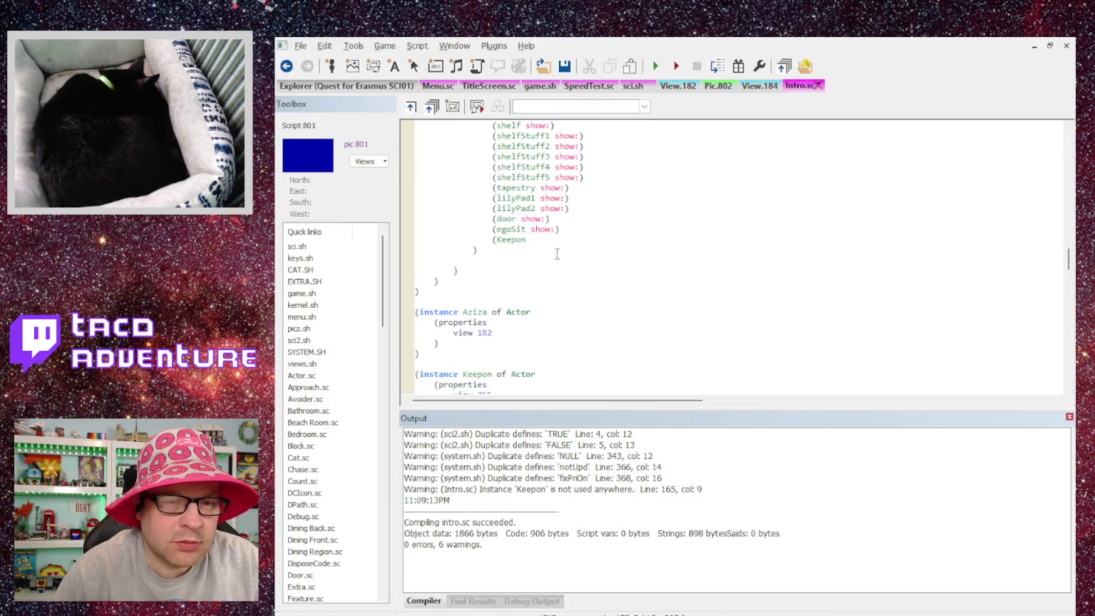
# Finish the line as (Keepon posn: 139 130 setPri: 11 init: show:) and rebuild the game.
pyautogui.write(' posn: 139 130 setPri: 11')
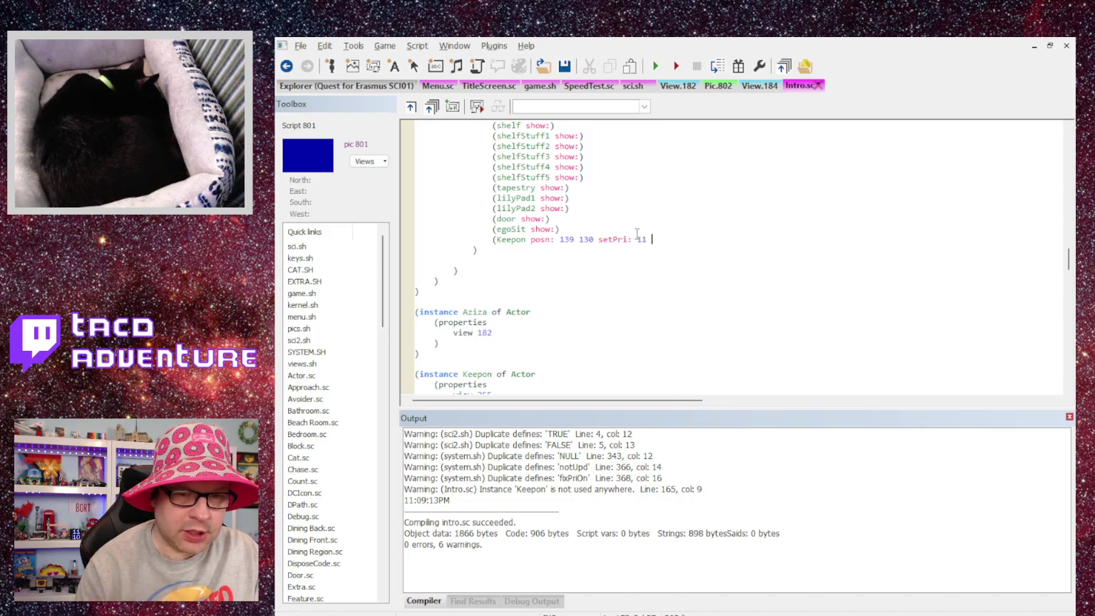
pyautogui.write('show:)')
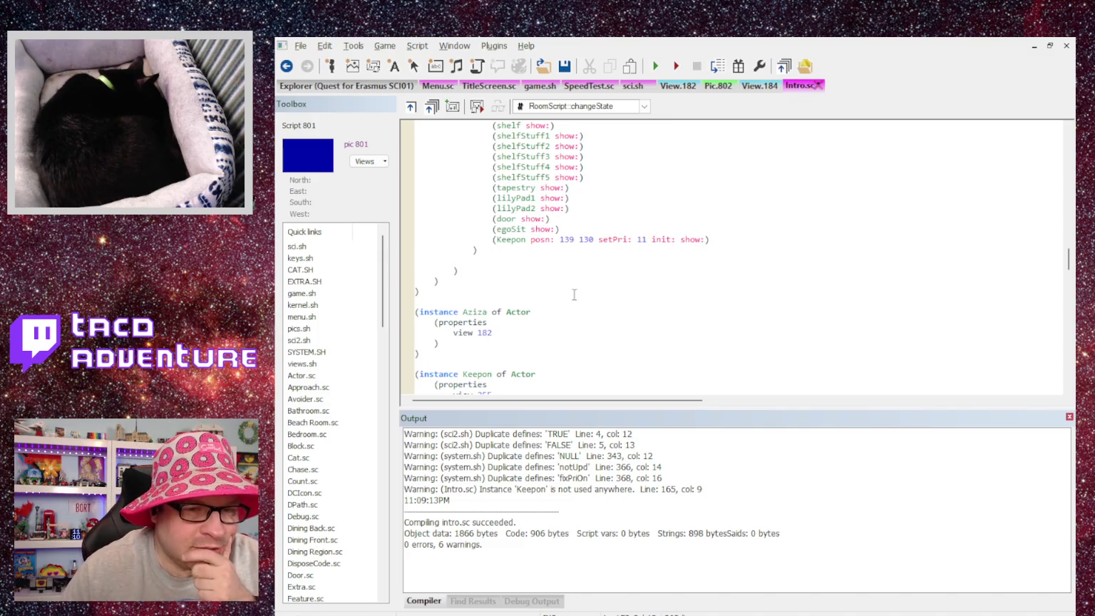
pyautogui.scroll(-1, 603, 267)
pyautogui.scroll(4, 604, 267)
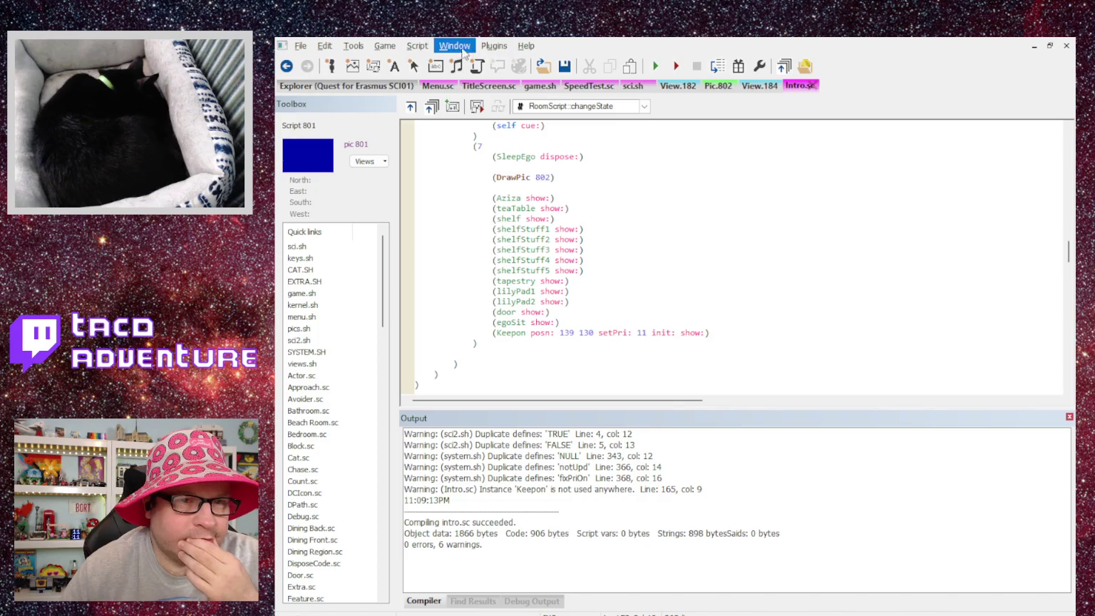
pyautogui.hotkey('ctrl', 'shift', 'b')
# Run the rebuilt game and click through the Introduction, Aziza's dialogue and inn rest to morning.
pyautogui.press('F5')
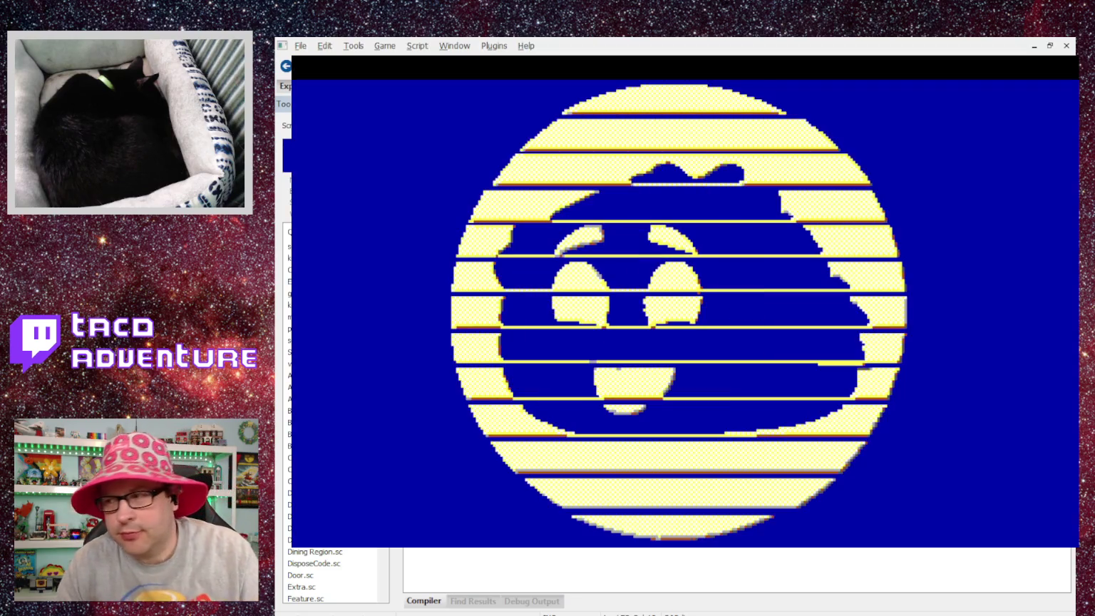
pyautogui.click(515, 320)
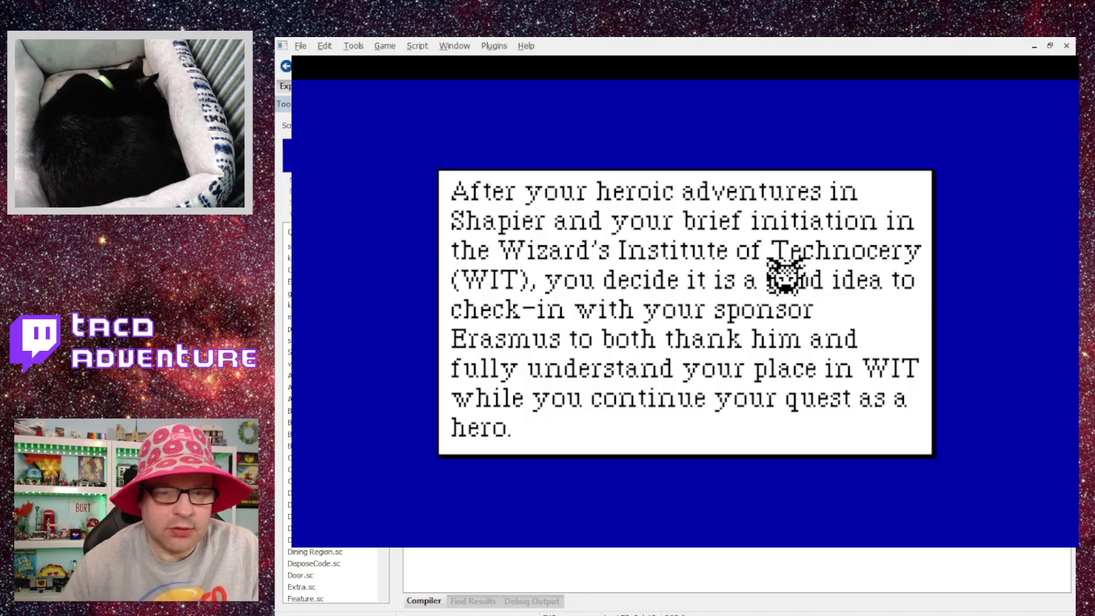
pyautogui.click(784, 281)
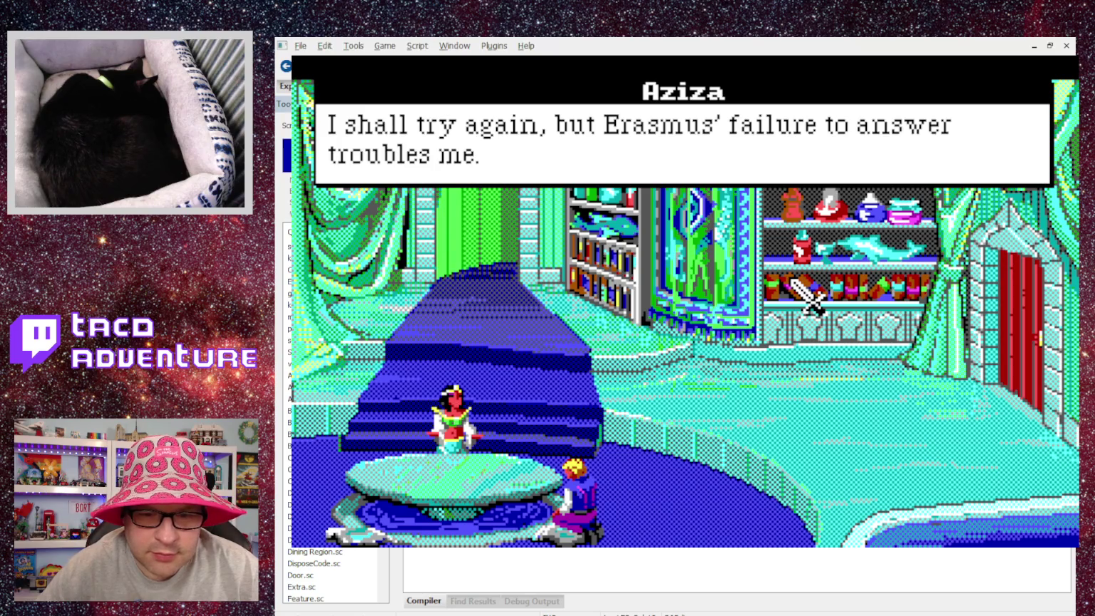
pyautogui.click(793, 282)
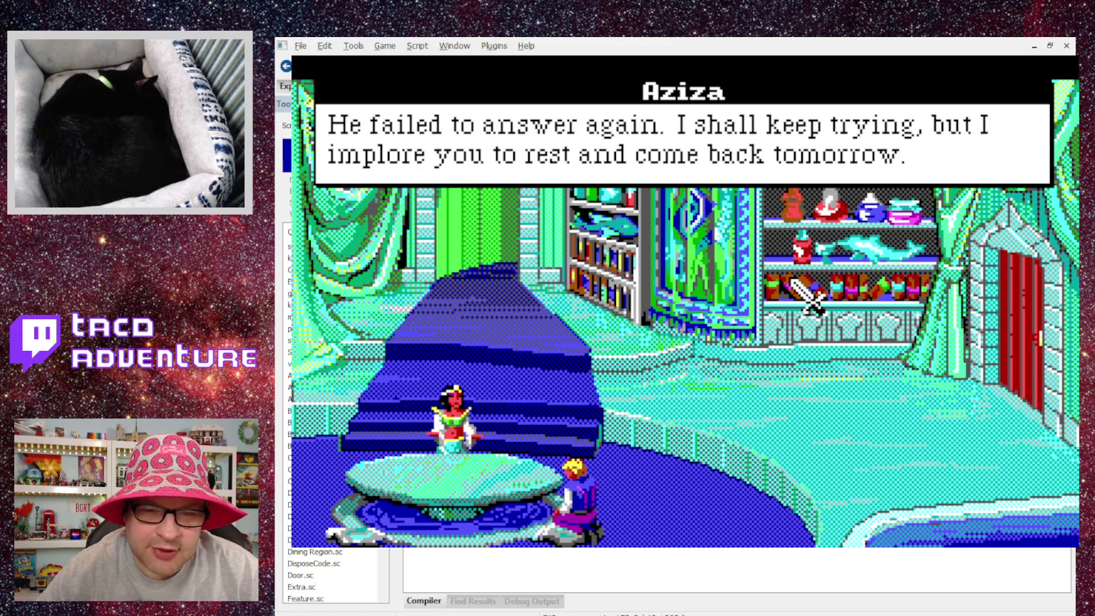
pyautogui.click(791, 280)
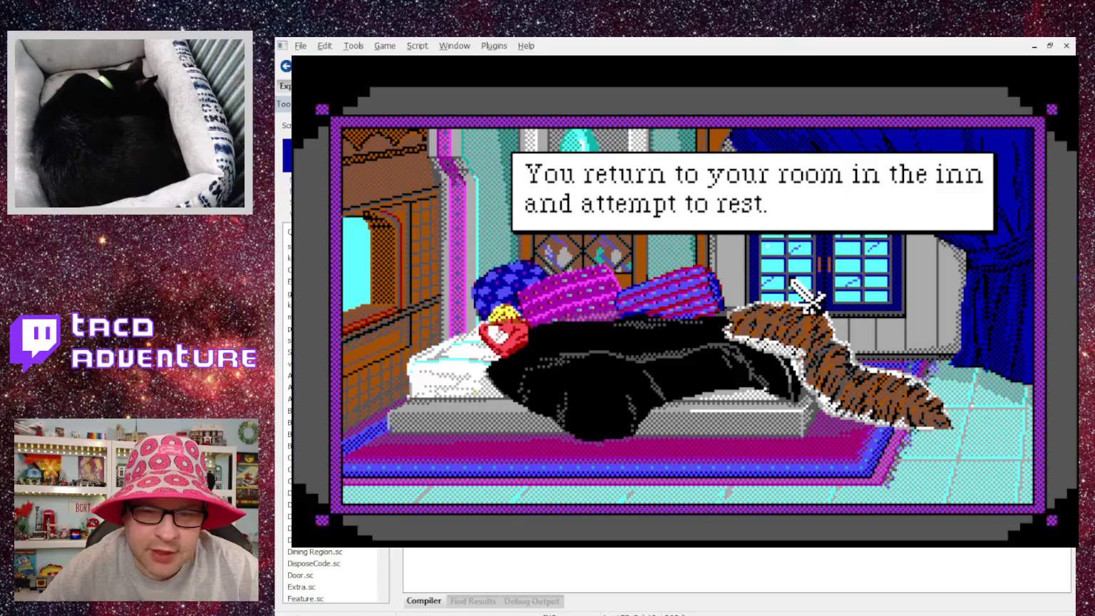
pyautogui.click(792, 280)
pyautogui.click(791, 280)
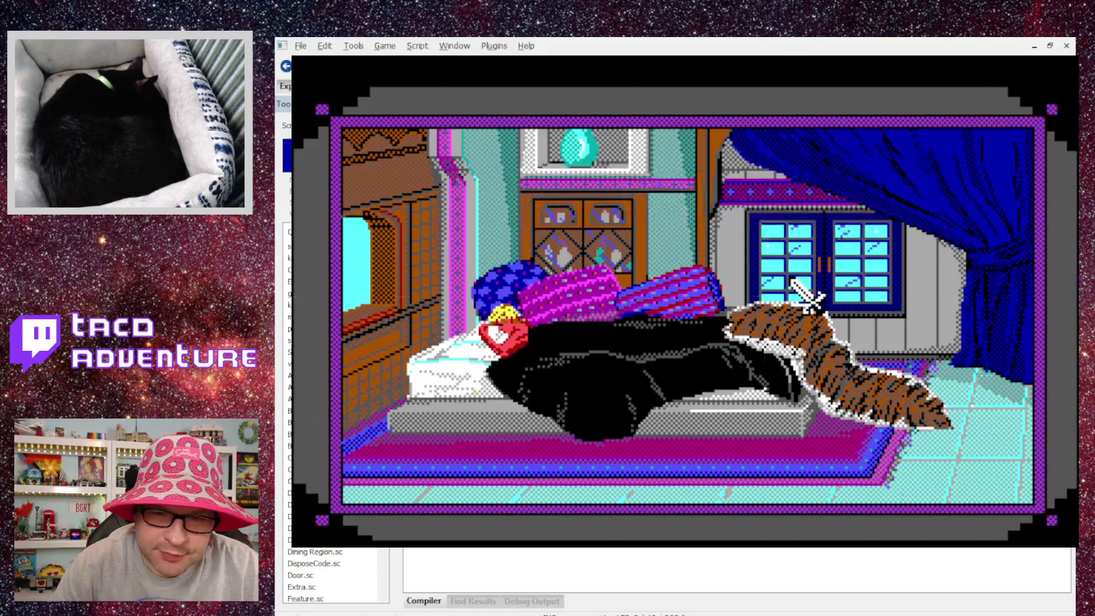
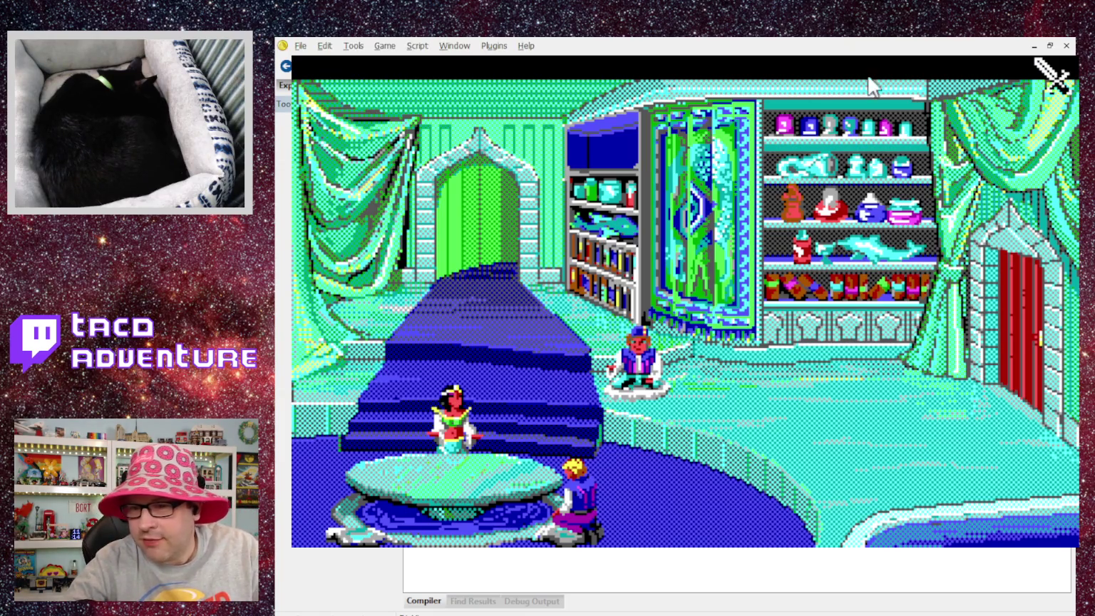
# Quit the running game with Alt+F4 to return to SCI Companion's Views explorer.
pyautogui.hotkey('alt', 'F4')
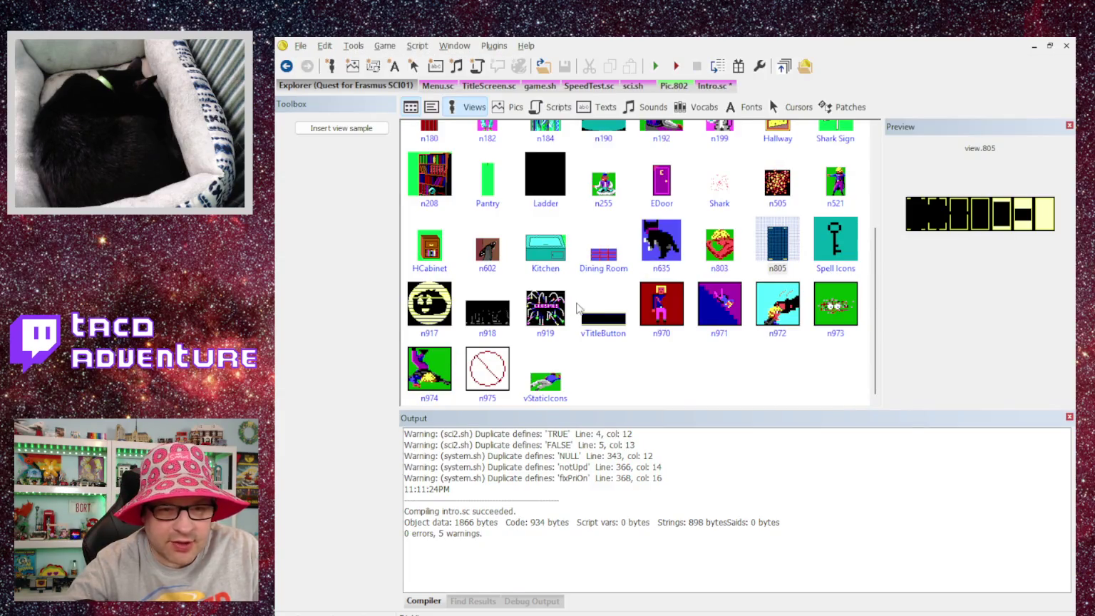
# Preview the Actions, n029 and Casting views in the Views list.
pyautogui.scroll(3, 579, 300)
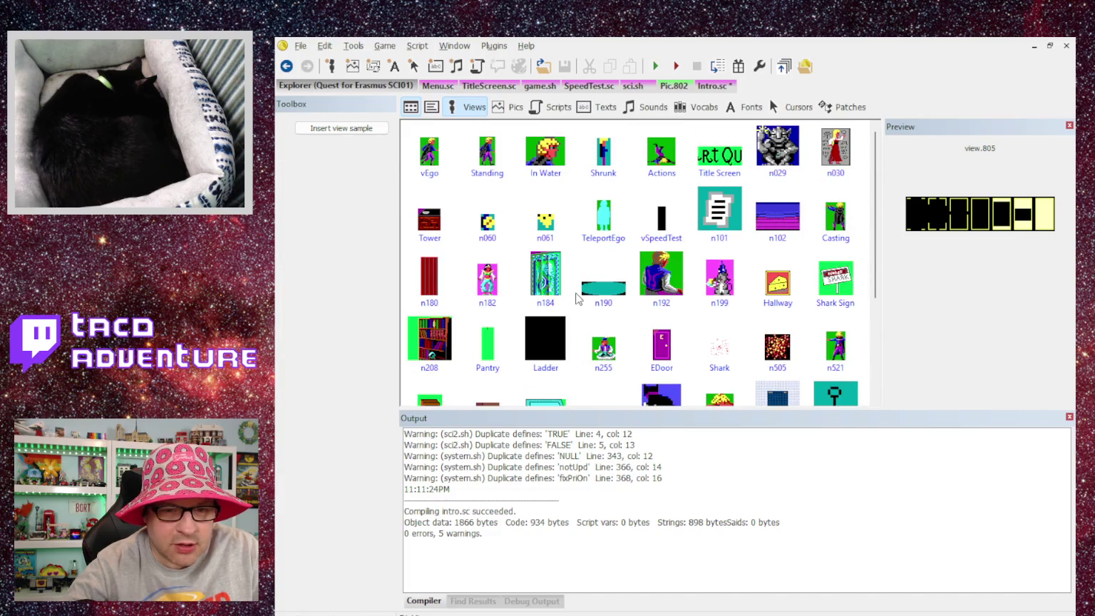
pyautogui.click(655, 163)
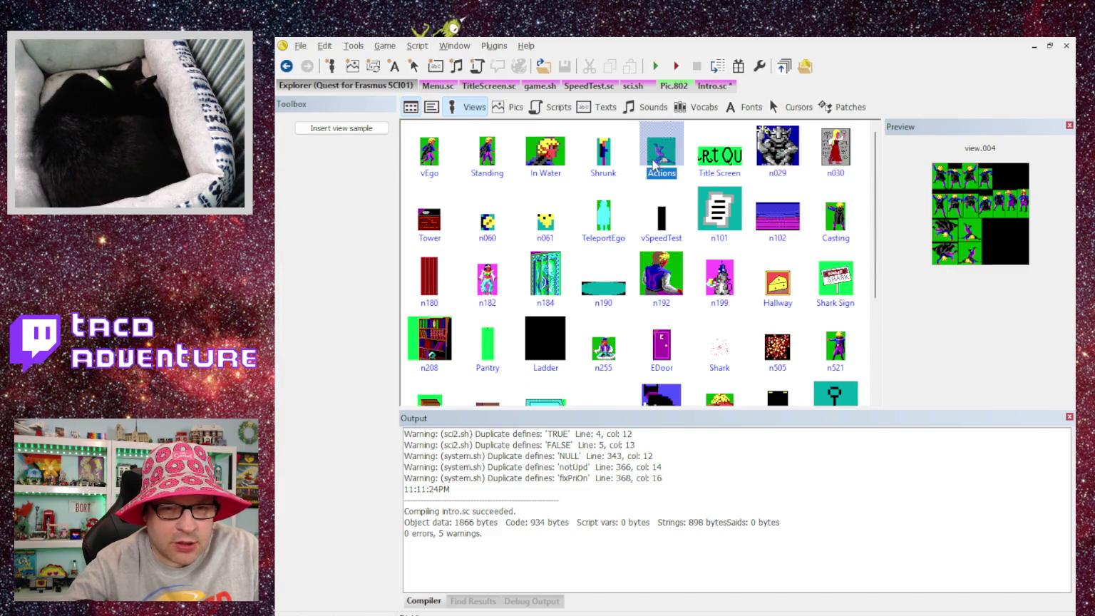
pyautogui.click(776, 161)
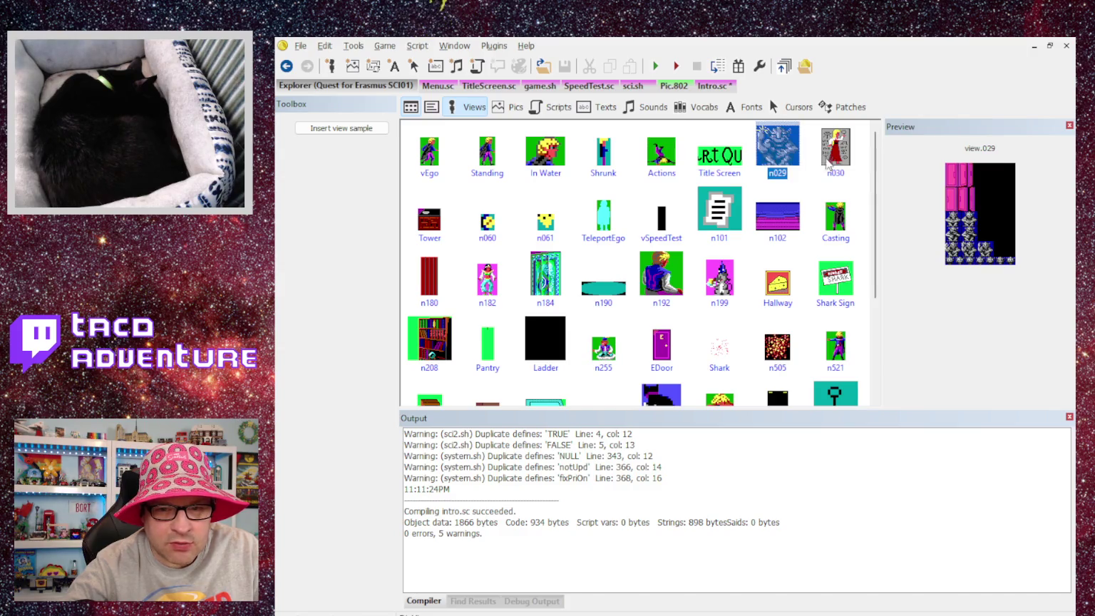
pyautogui.click(826, 165)
pyautogui.click(833, 216)
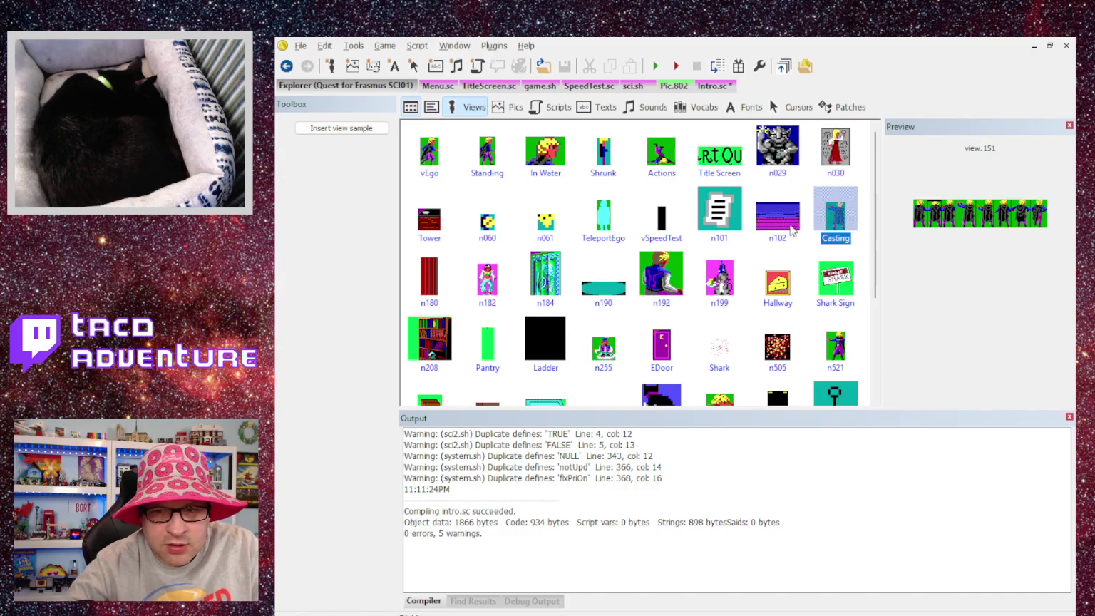
# Look over the Intro.sc script code.
pyautogui.click(714, 90)
pyautogui.scroll(-3, 1024, 280)
pyautogui.moveTo(1070, 263); pyautogui.dragTo(1056, 398)
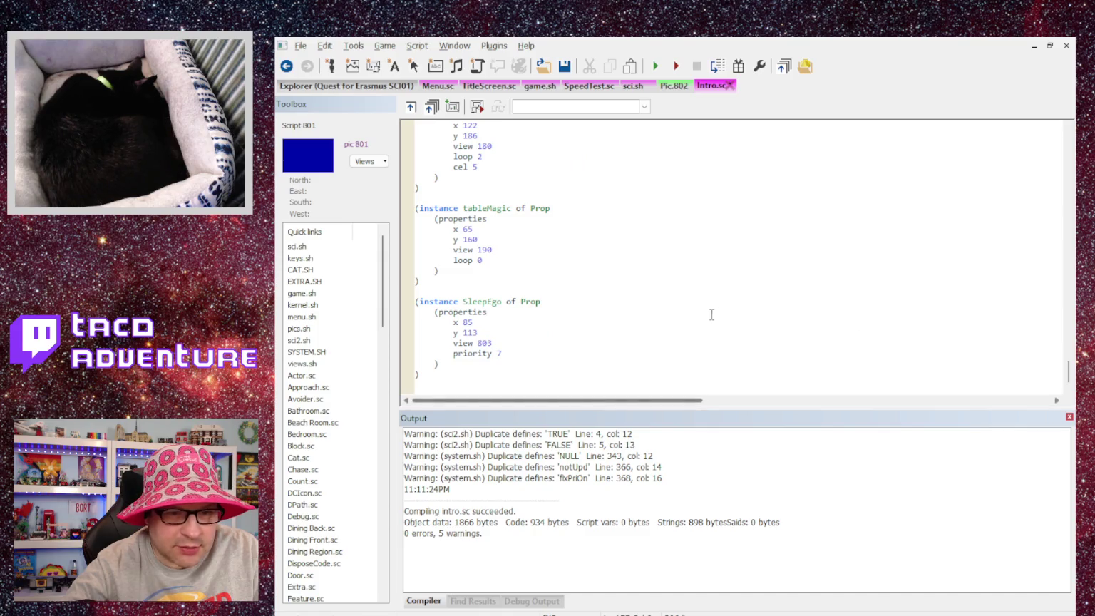
pyautogui.scroll(7, 489, 329)
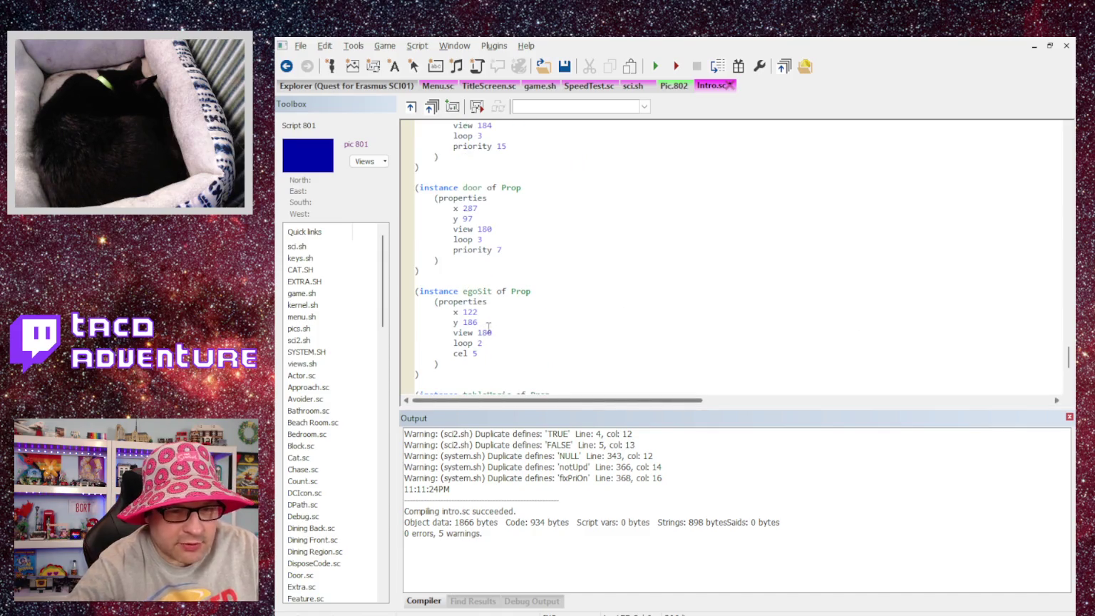
# Go back to the views and preview the n180 view.
pyautogui.click(350, 87)
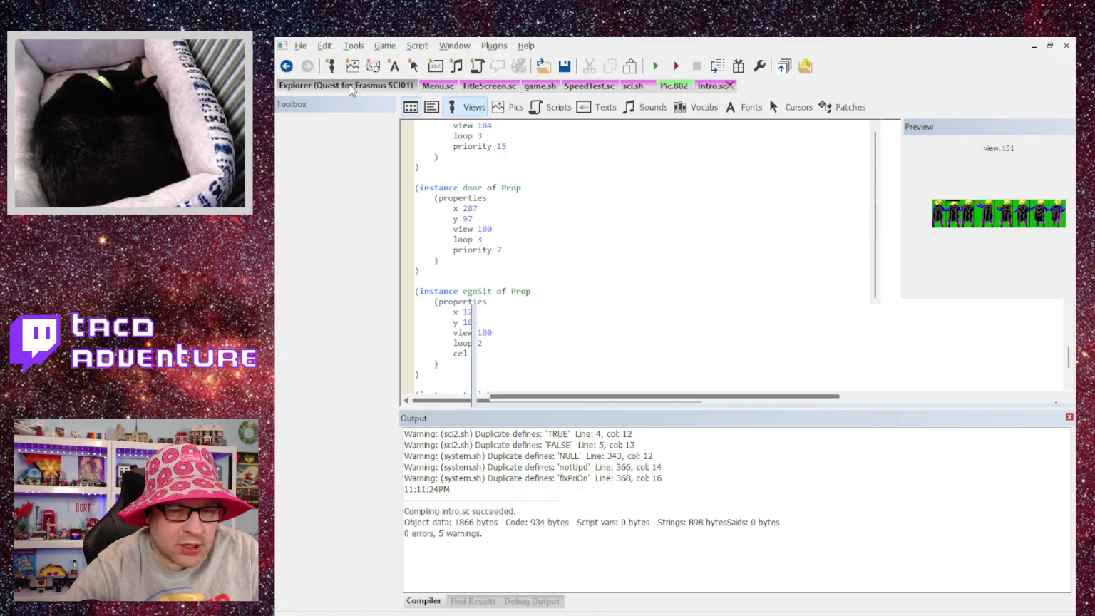
pyautogui.scroll(-5, 593, 293)
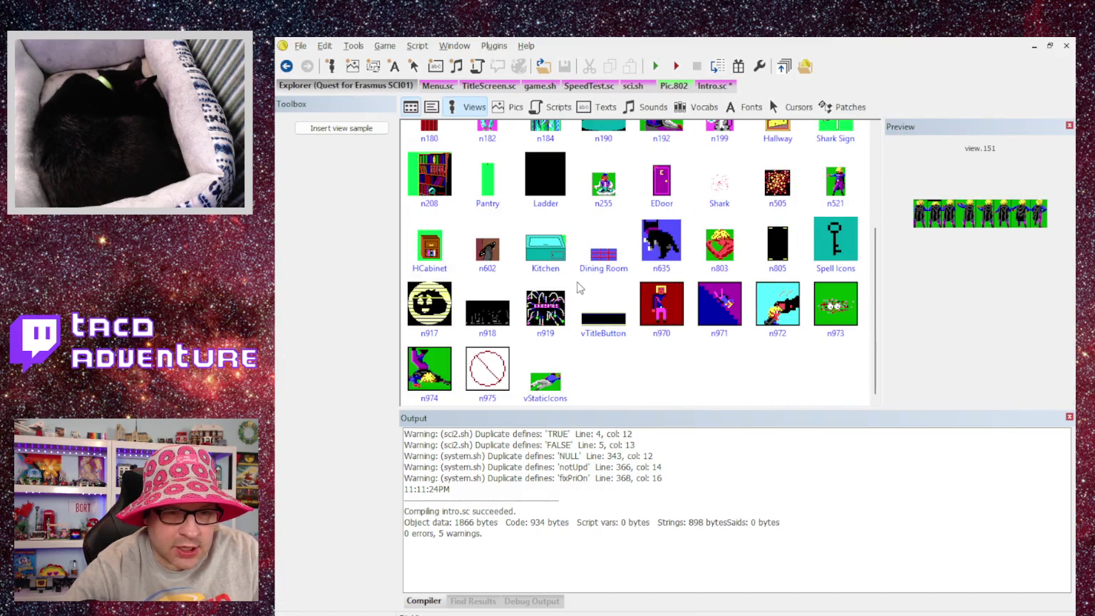
pyautogui.scroll(2, 571, 289)
pyautogui.click(427, 234)
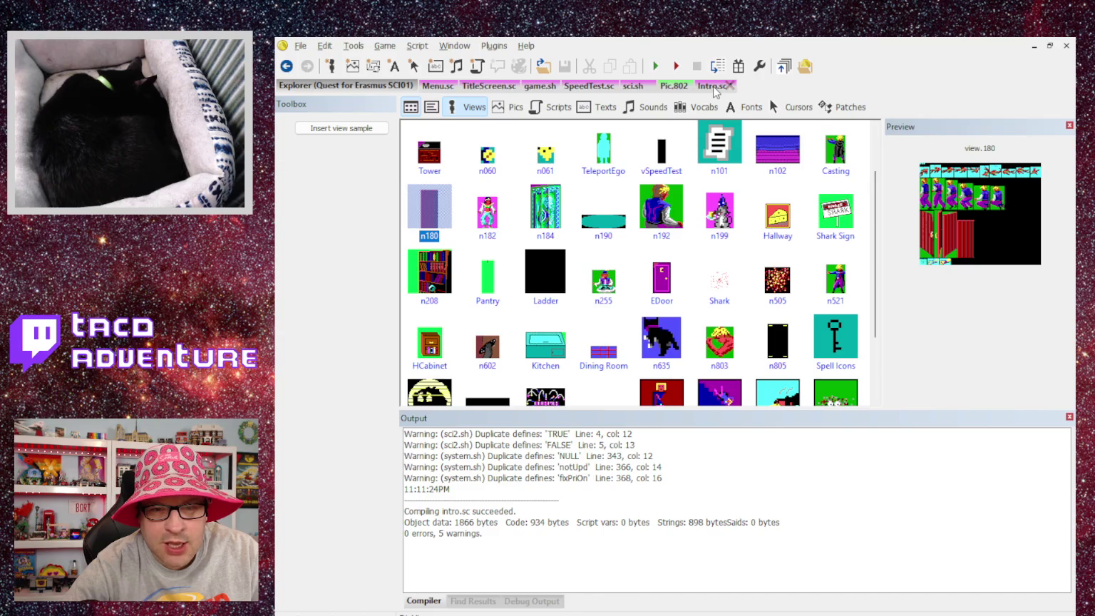
# Return to Intro.sc and delete the stray letter after the parenthesis.
pyautogui.click(713, 86)
pyautogui.scroll(10, 606, 329)
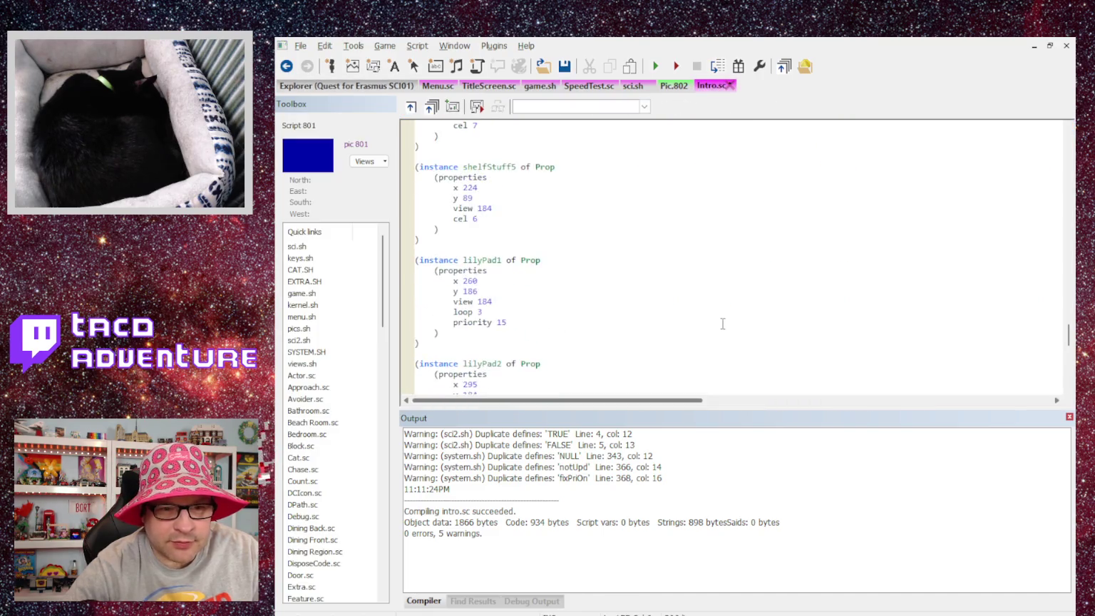
pyautogui.scroll(10, 554, 306)
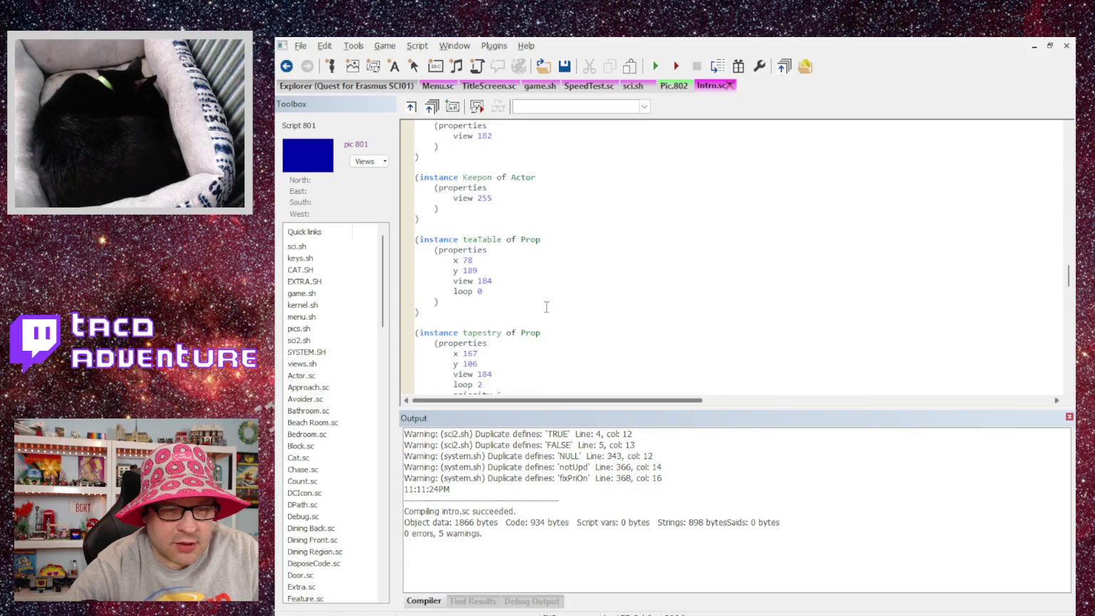
pyautogui.press('BackSpace')
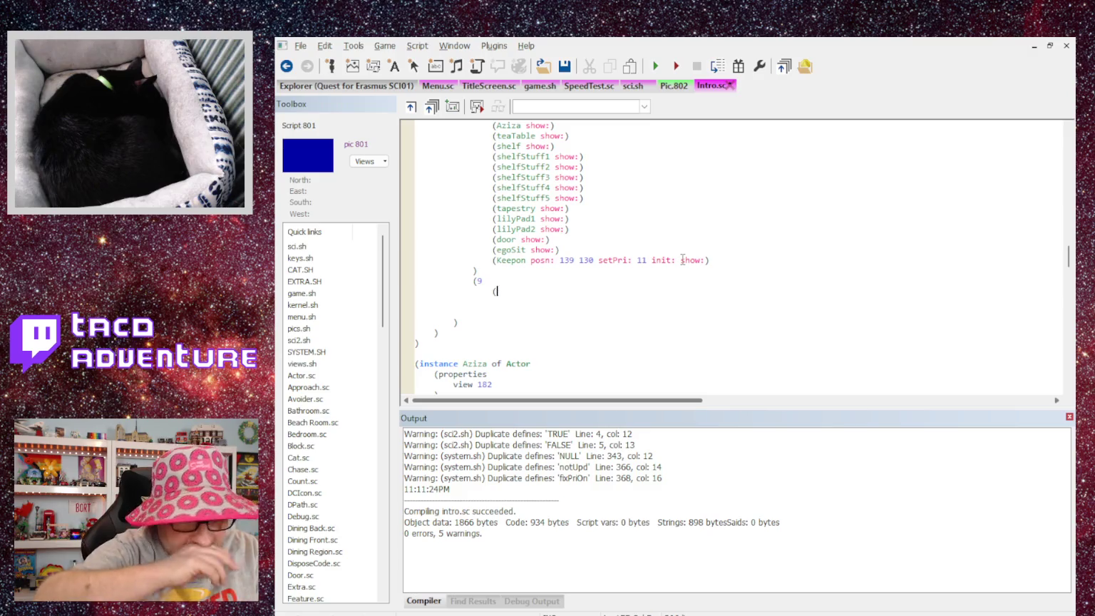
# Write (egoSit setCycle: BegLoop self) as the body of case 9.
pyautogui.write('Sta')
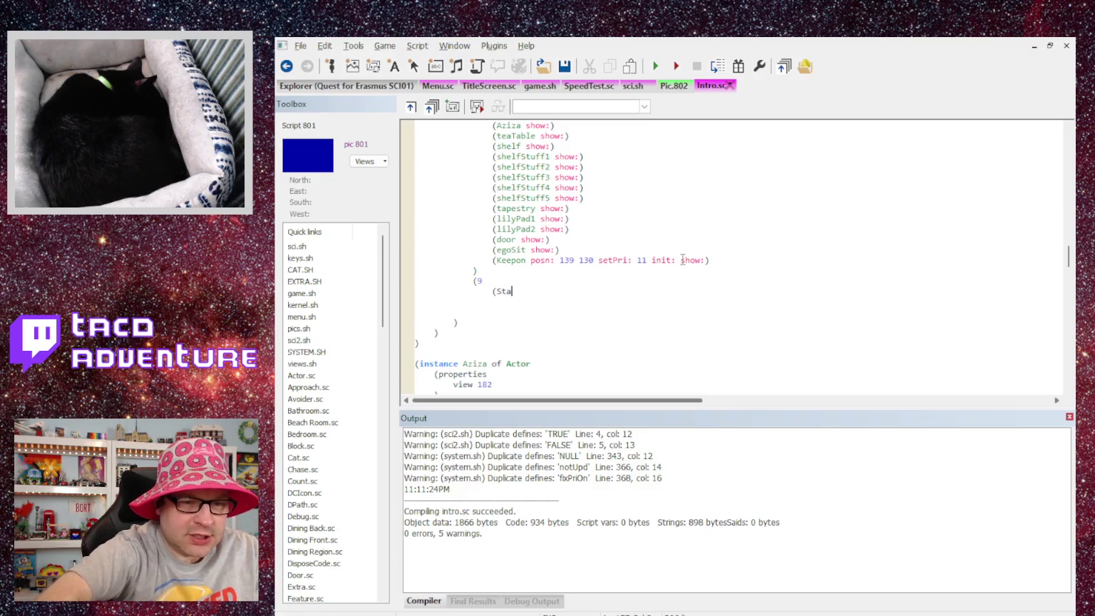
pyautogui.press('BackSpace')
pyautogui.press('BackSpace')
pyautogui.press('BackSpace')
pyautogui.write('Eg')
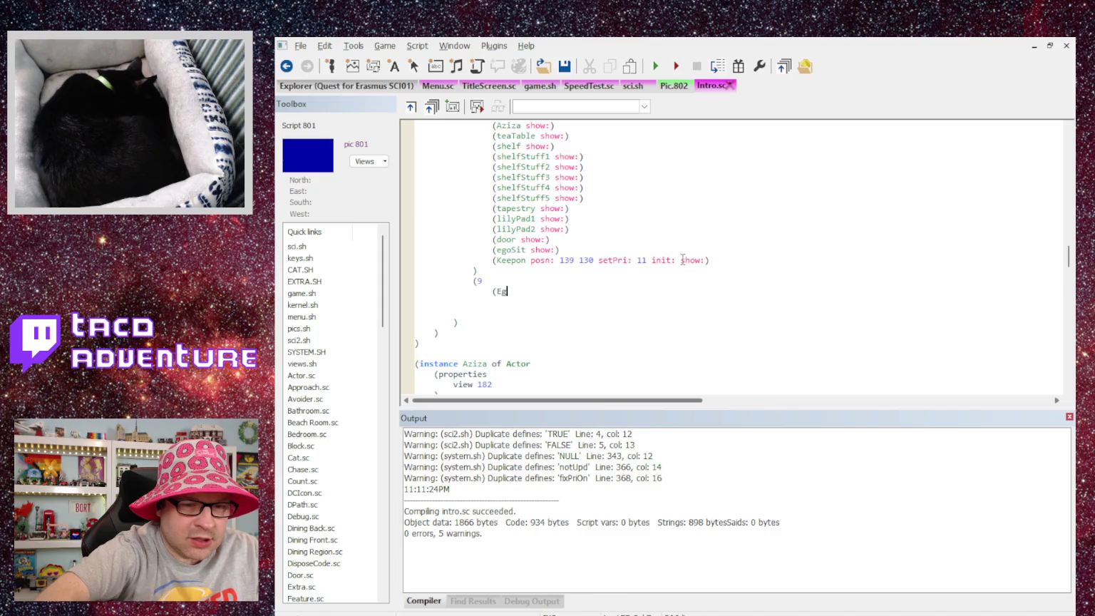
pyautogui.write('oSit')
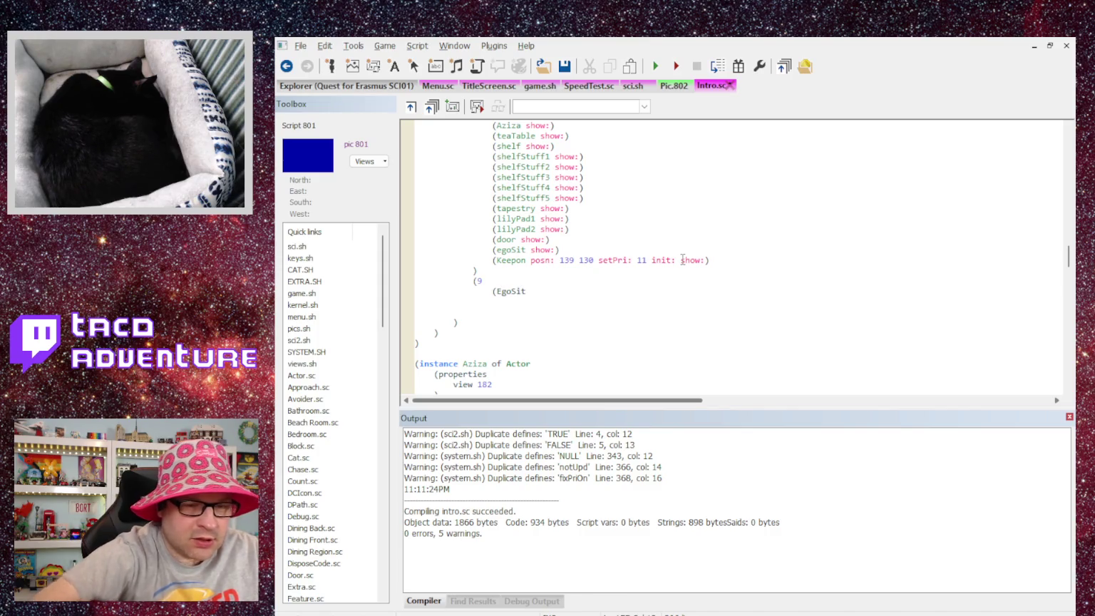
pyautogui.press('BackSpace')
pyautogui.press('BackSpace')
pyautogui.press('BackSpace')
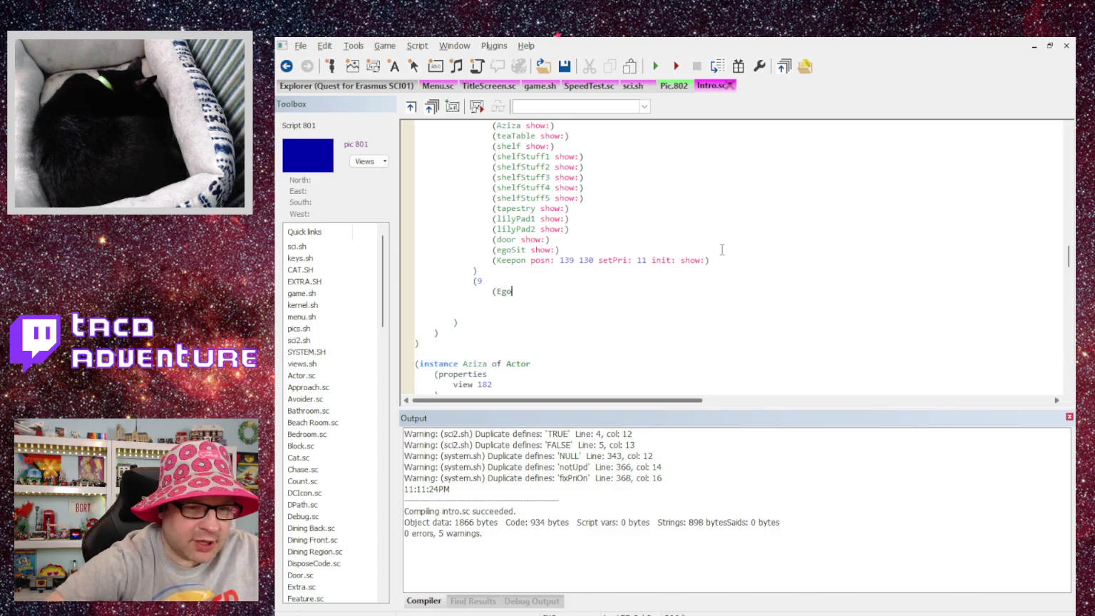
pyautogui.write('egoS')
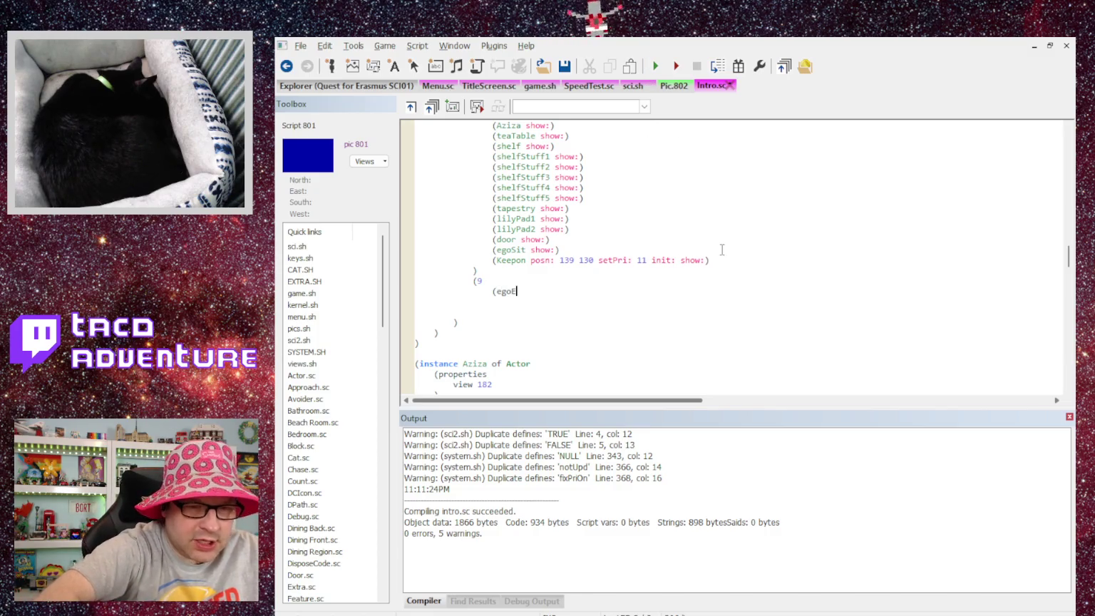
pyautogui.write('it s')
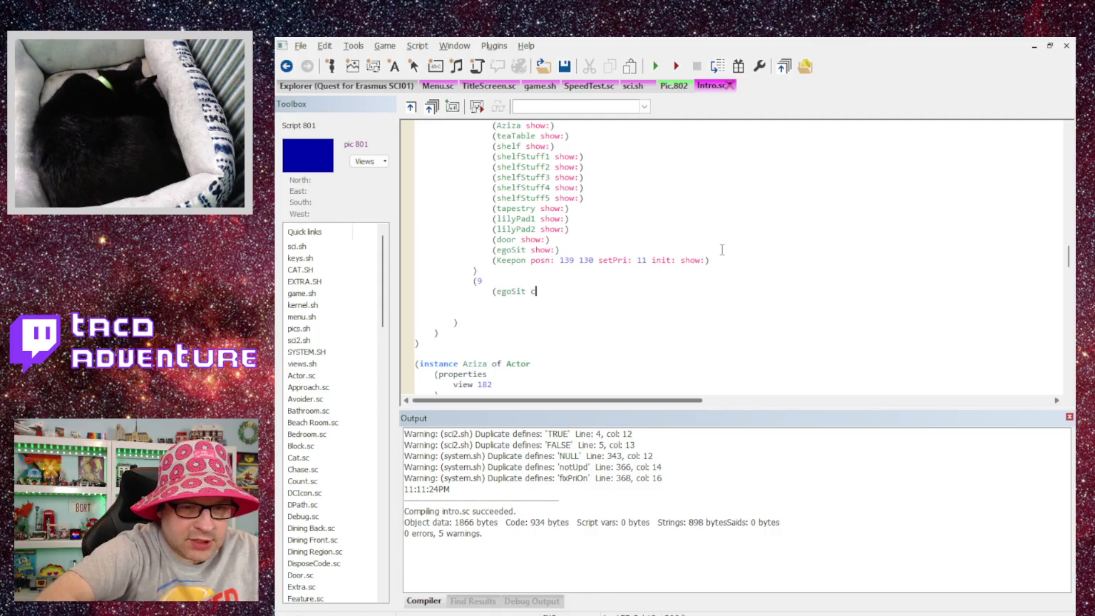
pyautogui.write('etCycle: B')
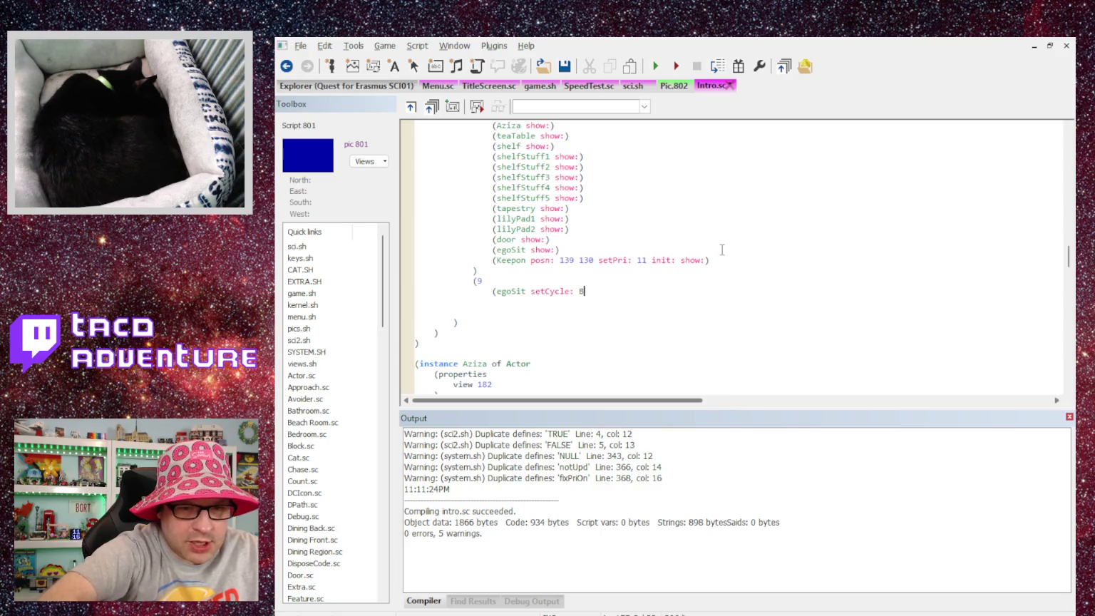
pyautogui.write('egLoop')
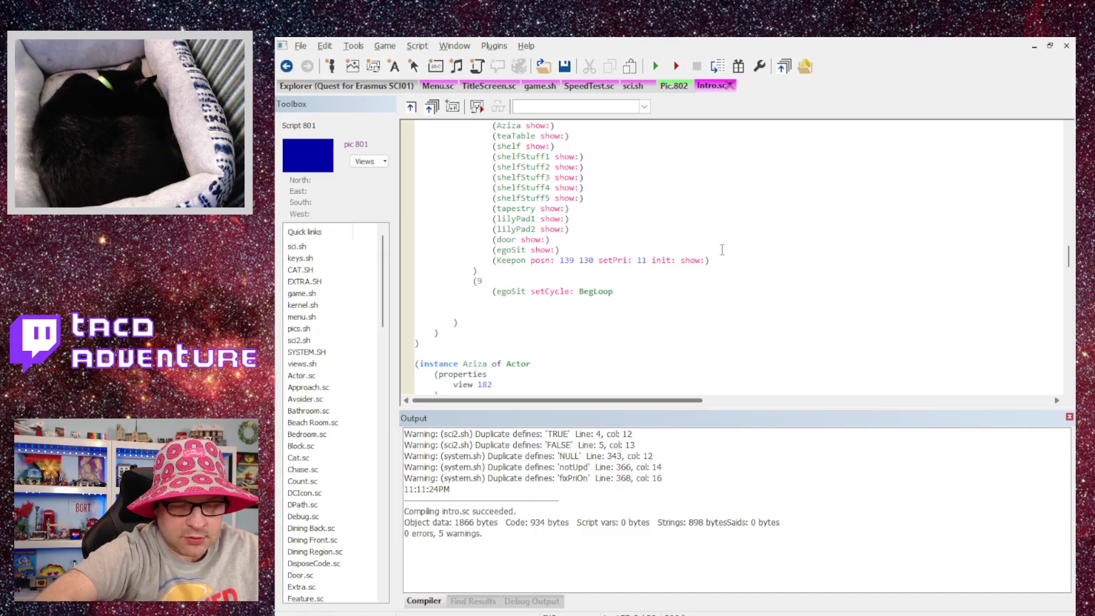
pyautogui.write(' self)')
pyautogui.press('Return')
# Close case 9 and begin case 10 with an egoSit hide call.
pyautogui.write(')')
pyautogui.press('Return')
pyautogui.write('(10')
pyautogui.press('Return')
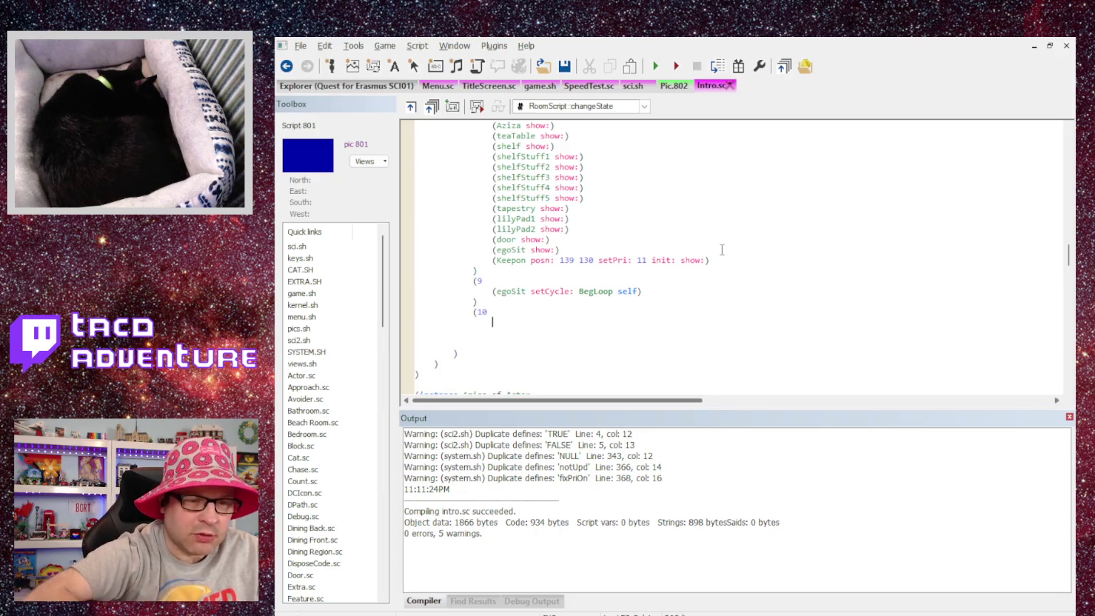
pyautogui.write('(egoSit')
pyautogui.press('BackSpace')
pyautogui.press('BackSpace')
pyautogui.press('BackSpace')
pyautogui.write('Sit')
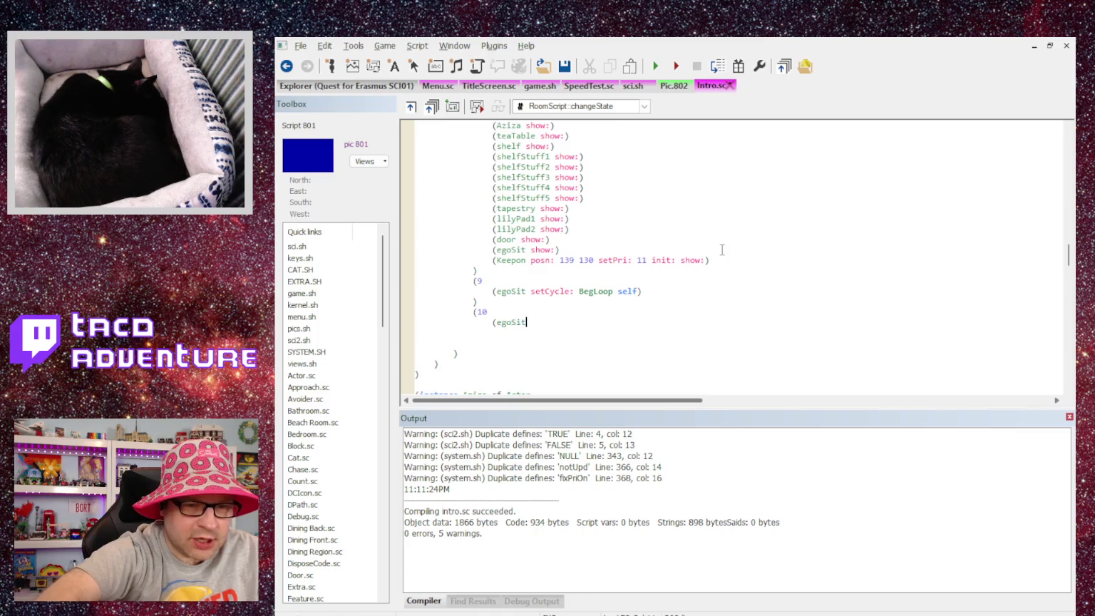
pyautogui.write(' hide:')
# Close the hide call and start an (ego loop: line in case 10.
pyautogui.press('Return')
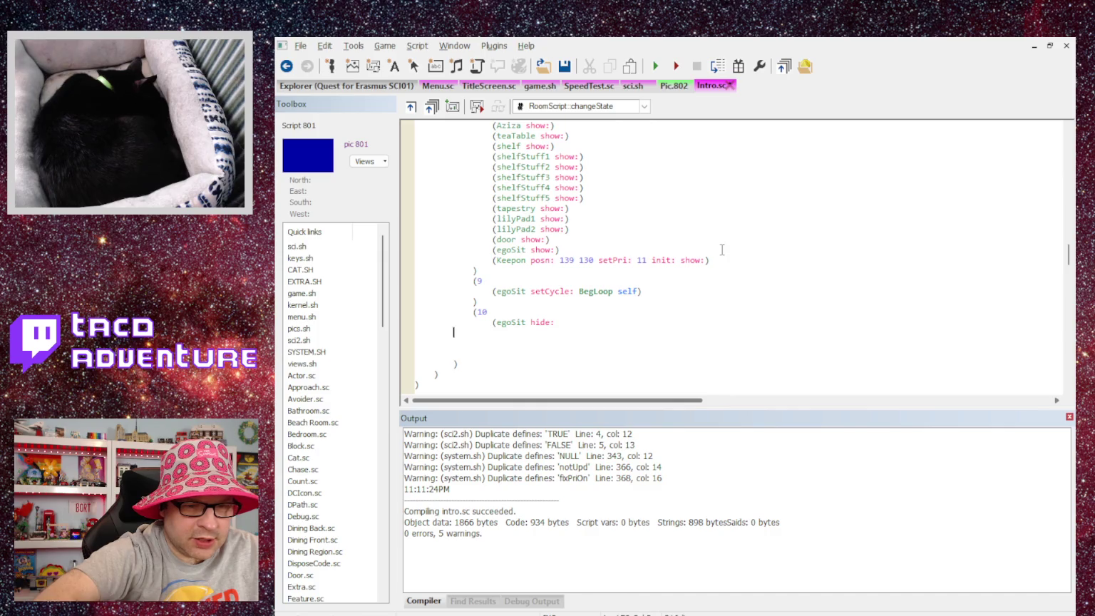
pyautogui.press('BackSpace')
pyautogui.write(')')
pyautogui.press('Return')
pyautogui.write('(ego ')
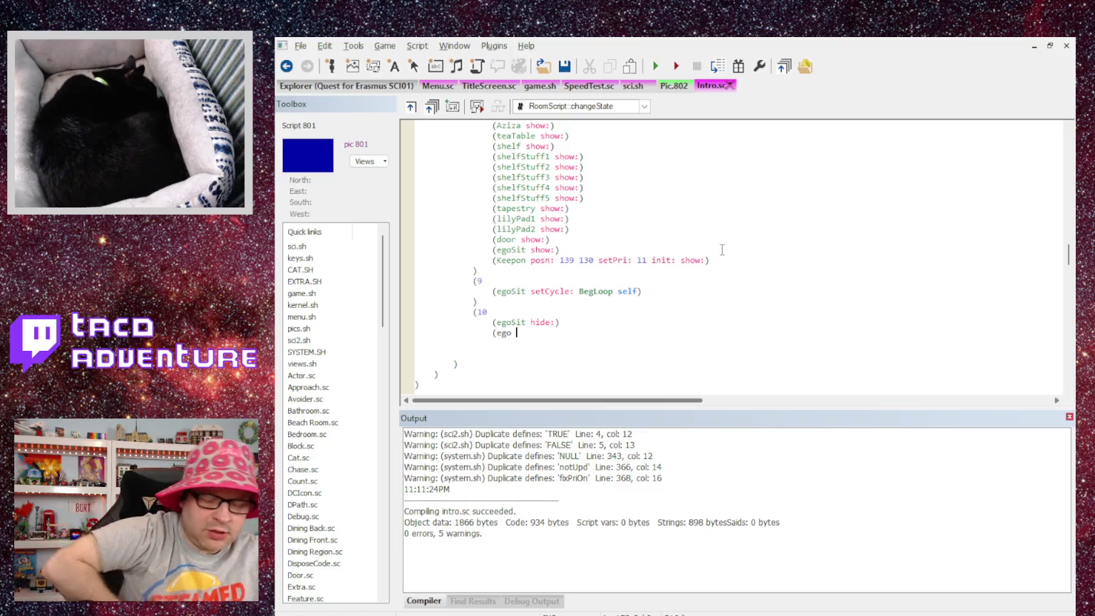
pyautogui.write('loop')
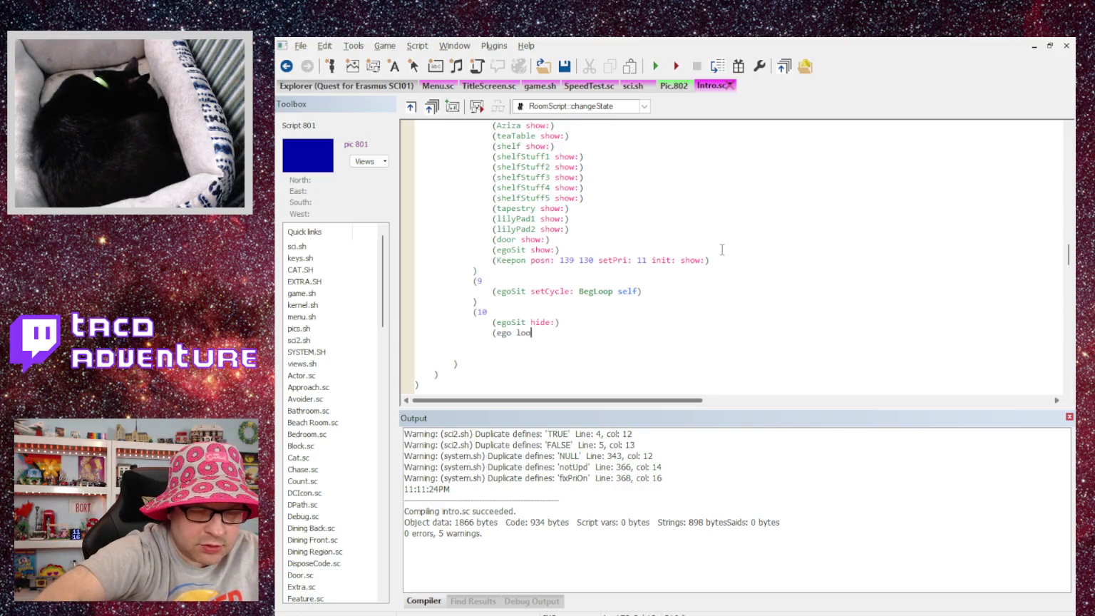
pyautogui.press('BackSpace')
pyautogui.write(':')
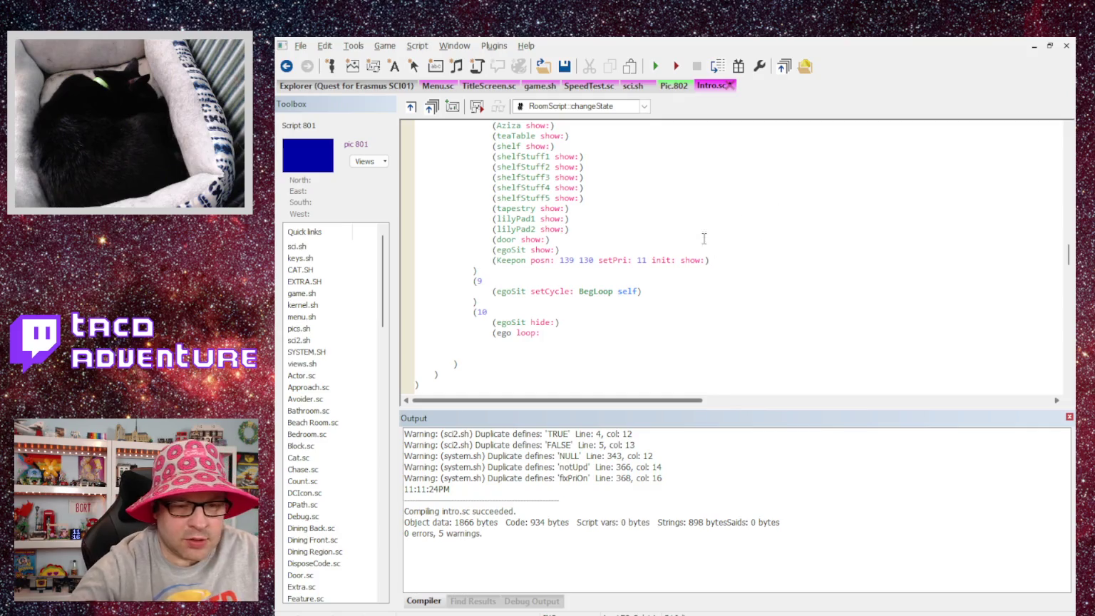
# Browse the views, preview the Shark and 804 frames, then return to Intro.sc.
pyautogui.click(340, 91)
pyautogui.scroll(1, 542, 177)
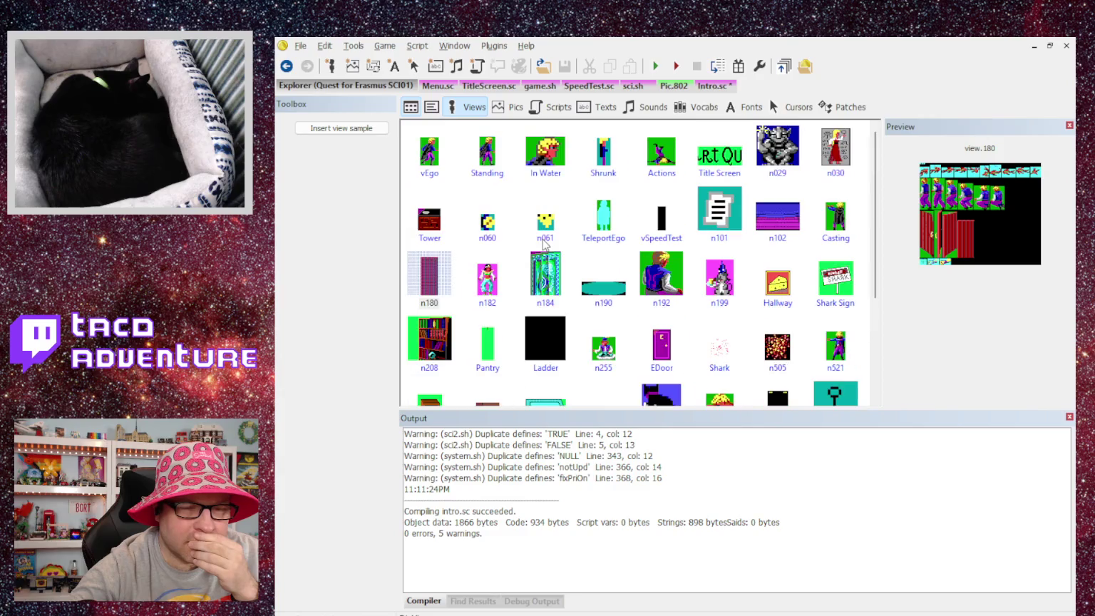
pyautogui.scroll(-3, 548, 246)
pyautogui.scroll(3, 561, 255)
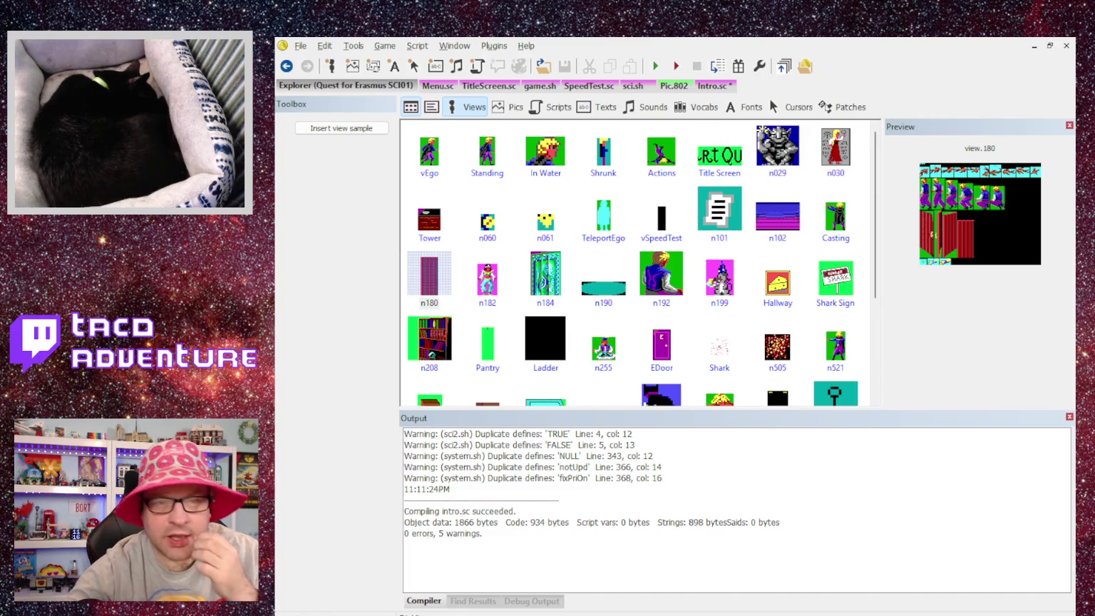
pyautogui.click(737, 325)
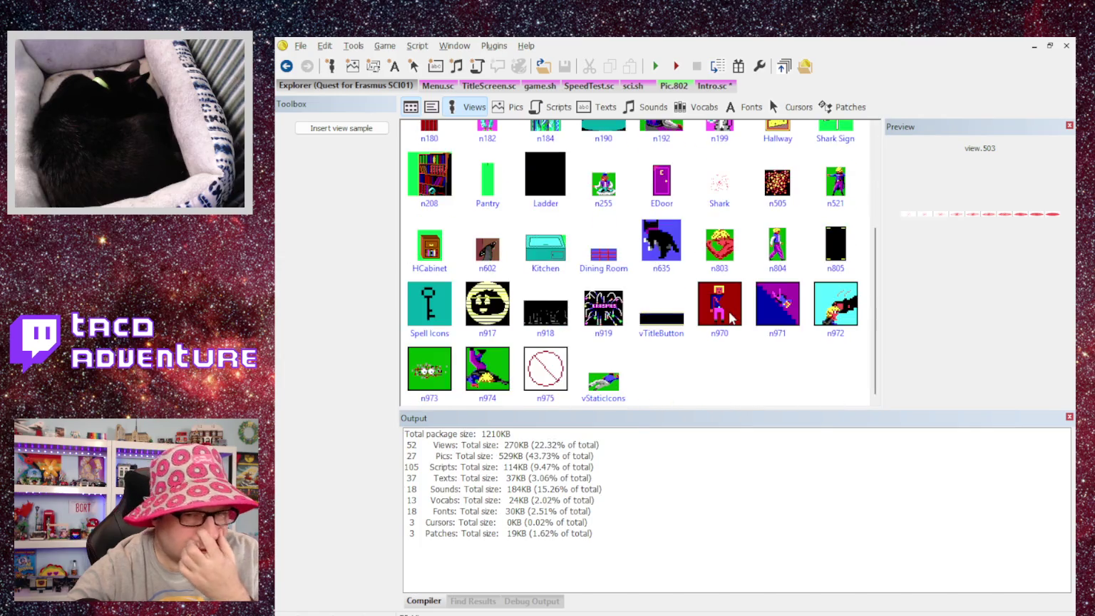
pyautogui.click(784, 248)
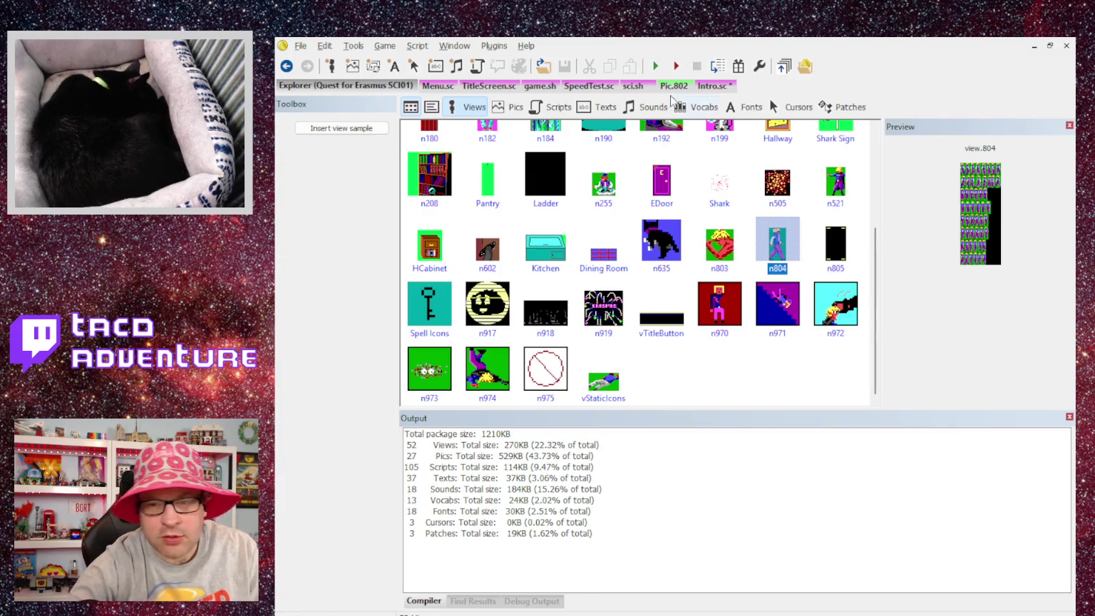
pyautogui.click(712, 88)
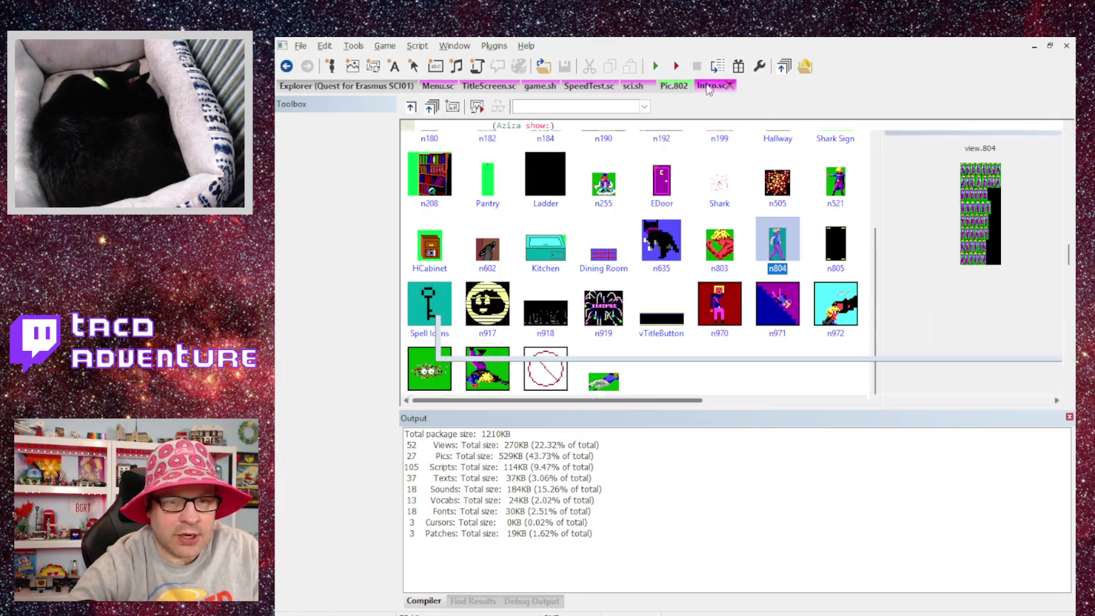
# Finish the ego line as (ego loop: 8034 show:) and compile Intro.sc.
pyautogui.write('80')
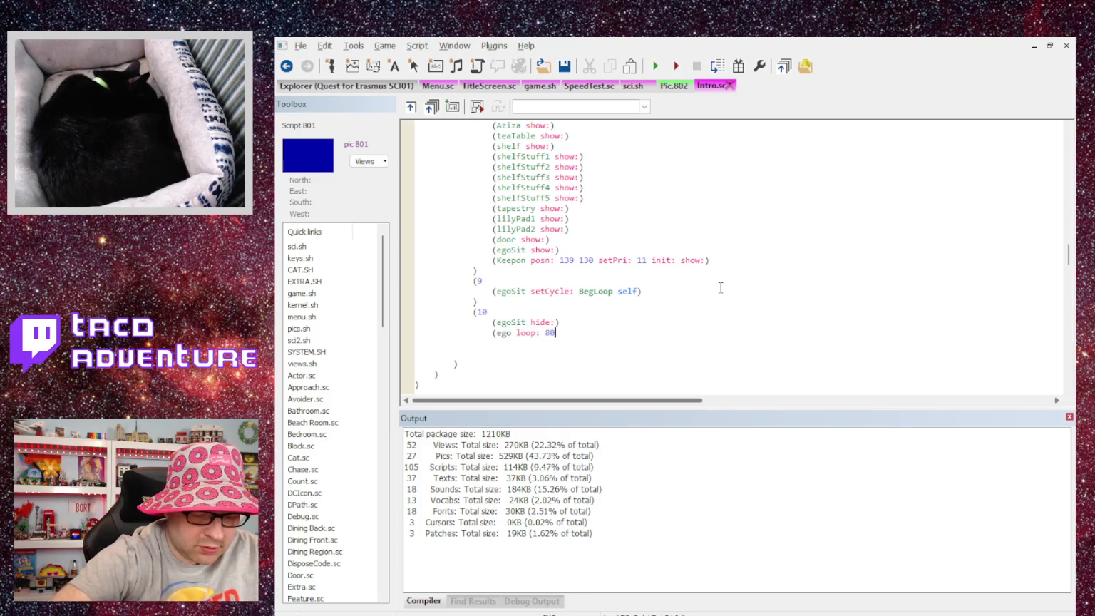
pyautogui.write('34 show:)')
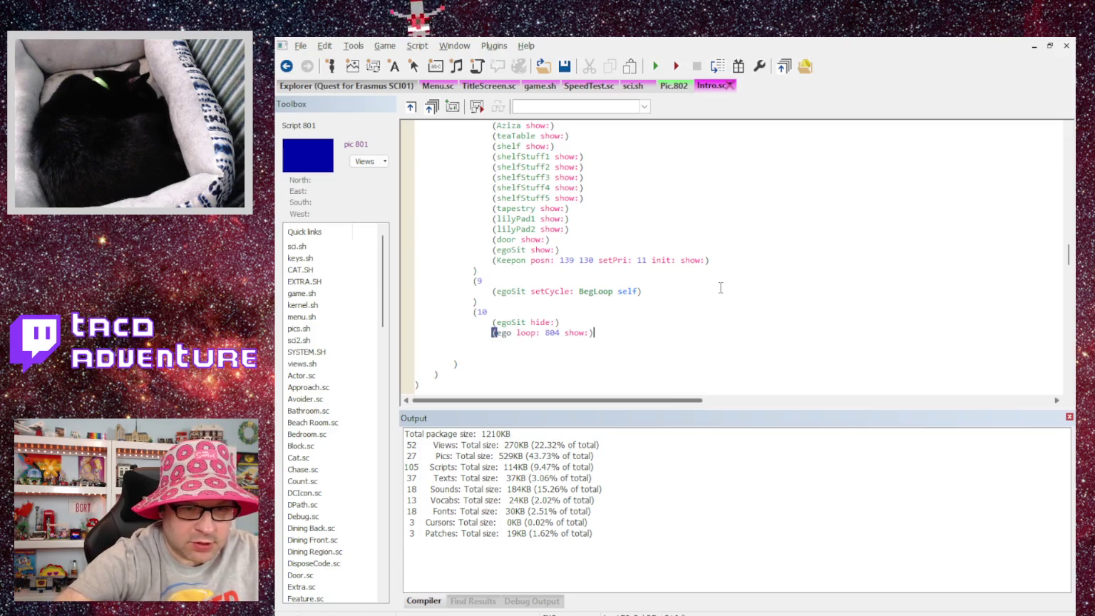
pyautogui.scroll(4, 706, 289)
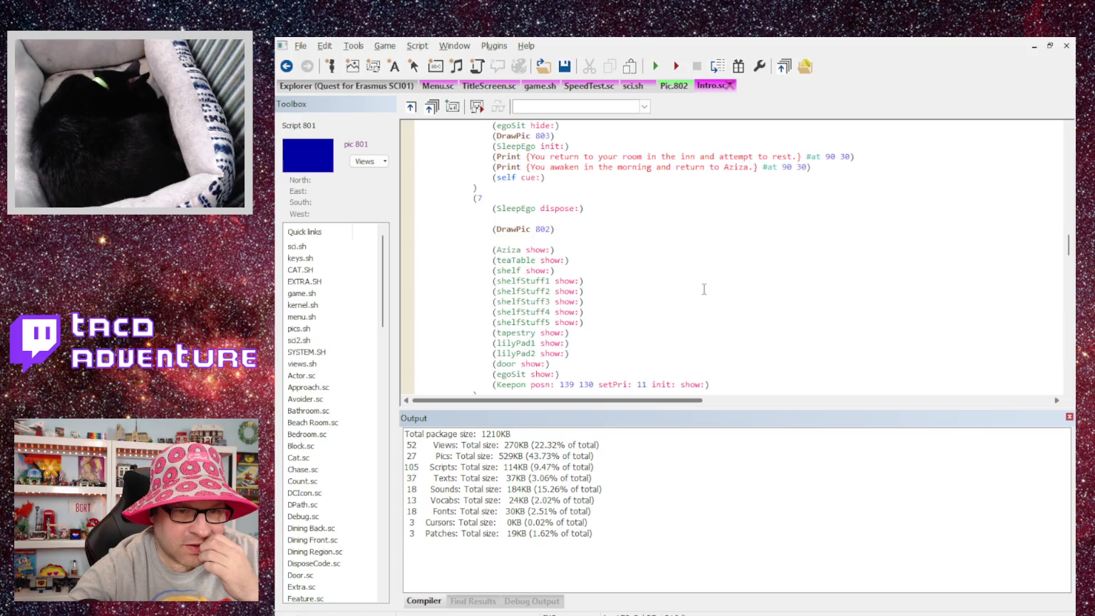
pyautogui.scroll(-4, 703, 289)
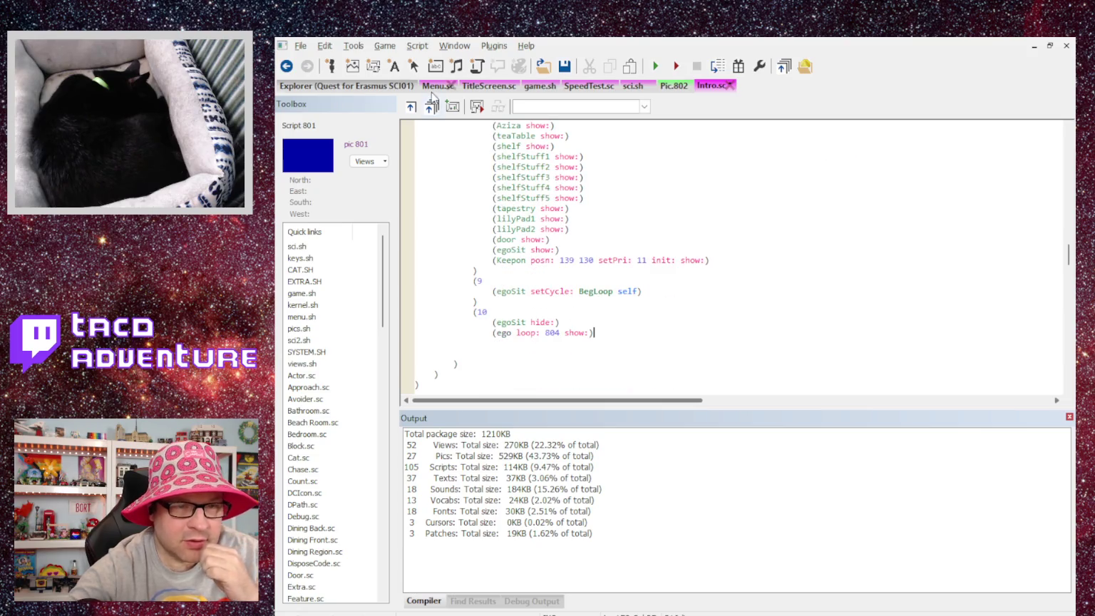
pyautogui.hotkey('ctrl', 'F7')
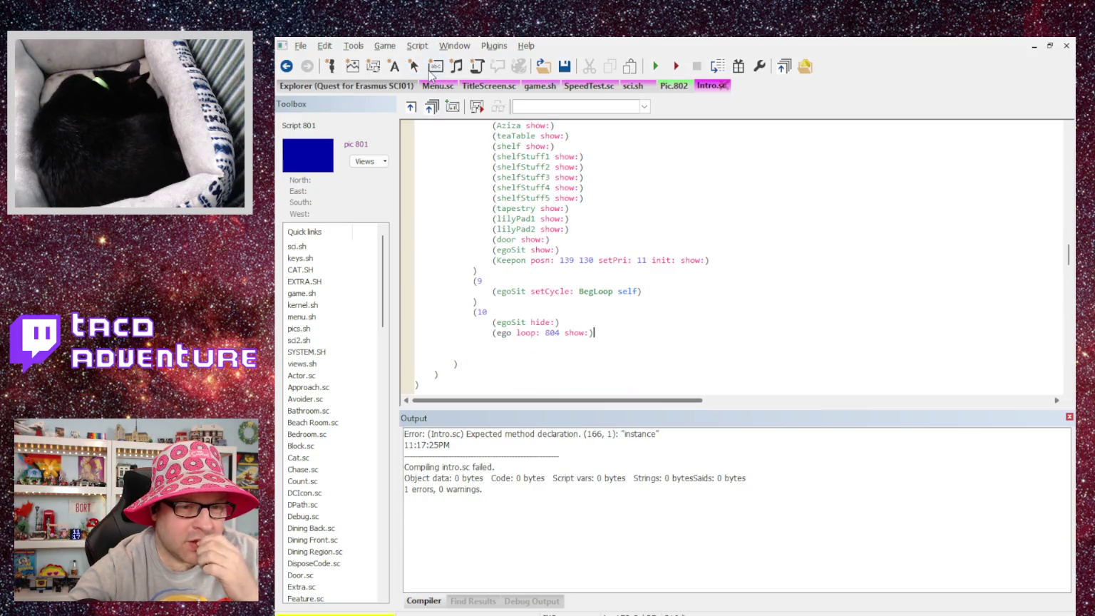
# Add a closing parenthesis after the ego line to end the case block.
pyautogui.click(599, 348)
pyautogui.press('Return')
pyautogui.press('BackSpace')
pyautogui.write(')')
# Add (self changeState: 9) below the Keepon line and recompile.
pyautogui.scroll(1, 557, 300)
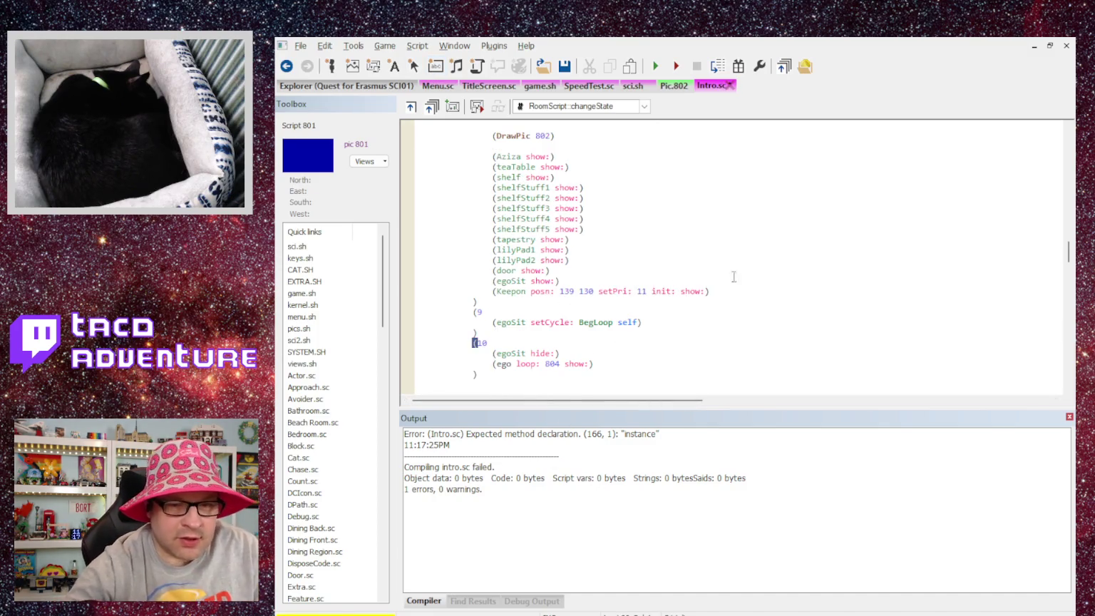
pyautogui.click(755, 293)
pyautogui.press('Return')
pyautogui.write('(')
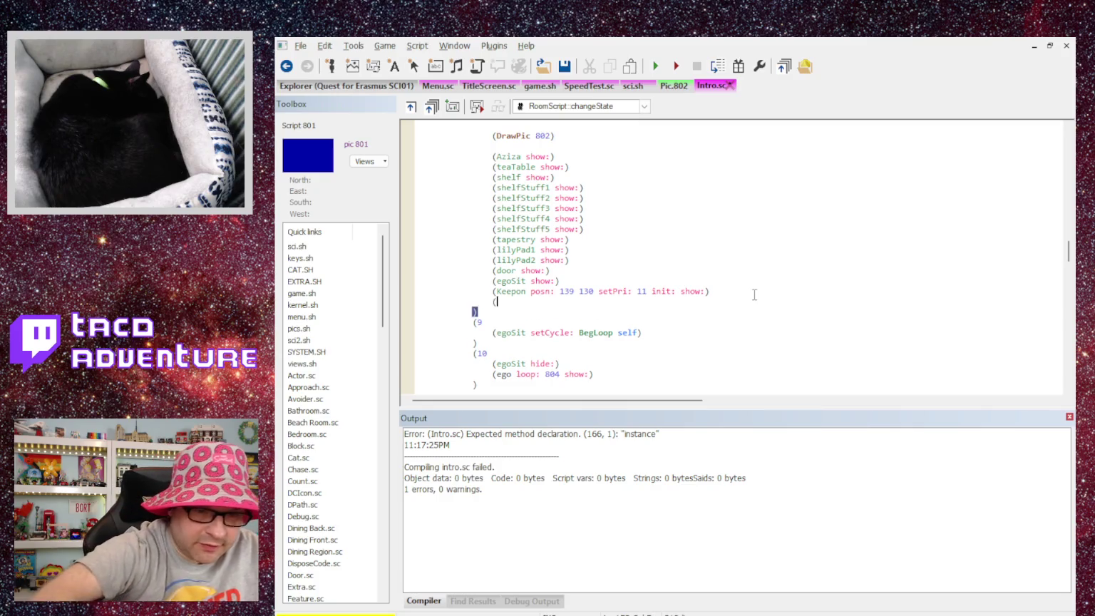
pyautogui.write('self changeStateL')
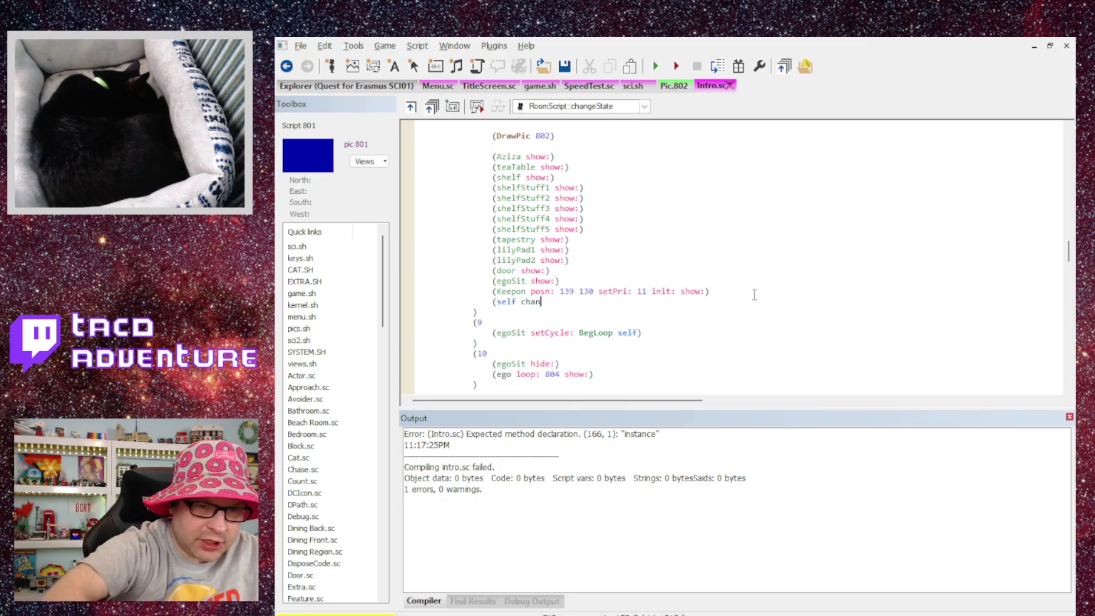
pyautogui.press('BackSpace')
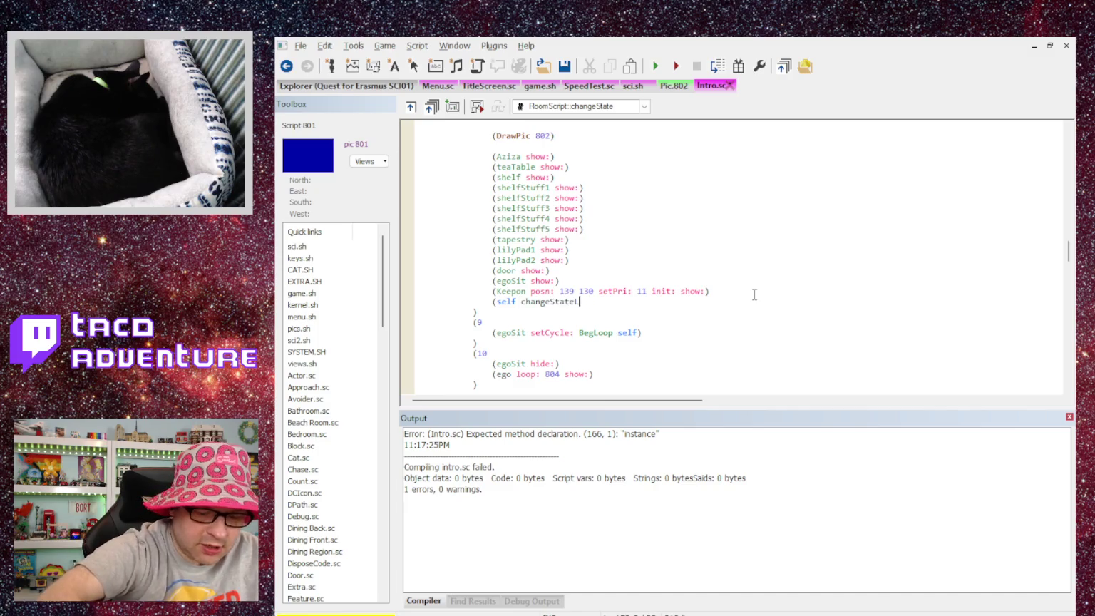
pyautogui.press('BackSpace')
pyautogui.write(': 9)')
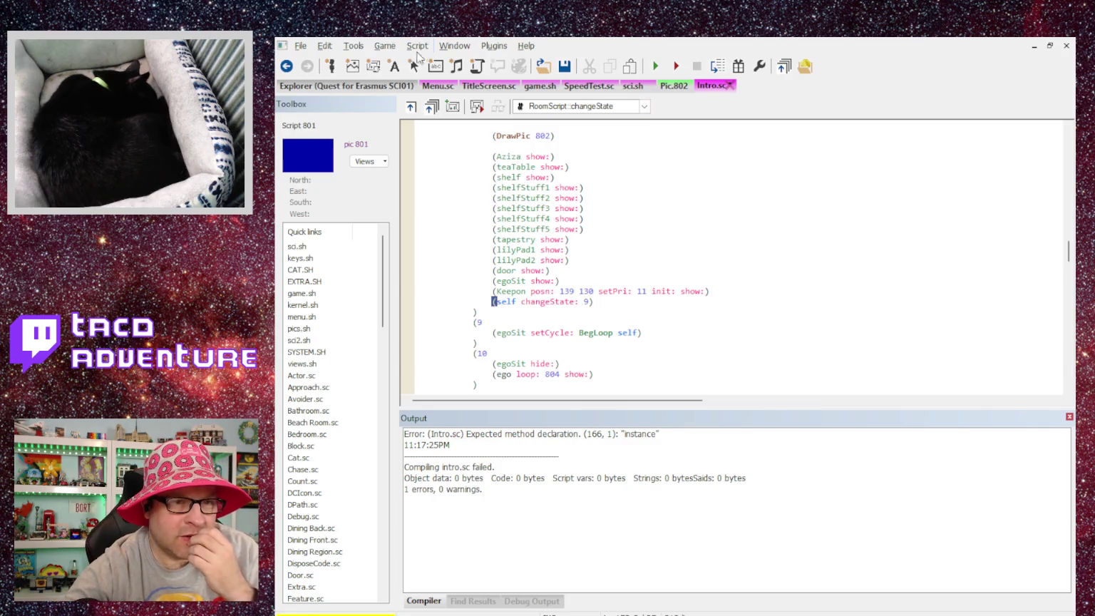
pyautogui.hotkey('ctrl', 'F7')
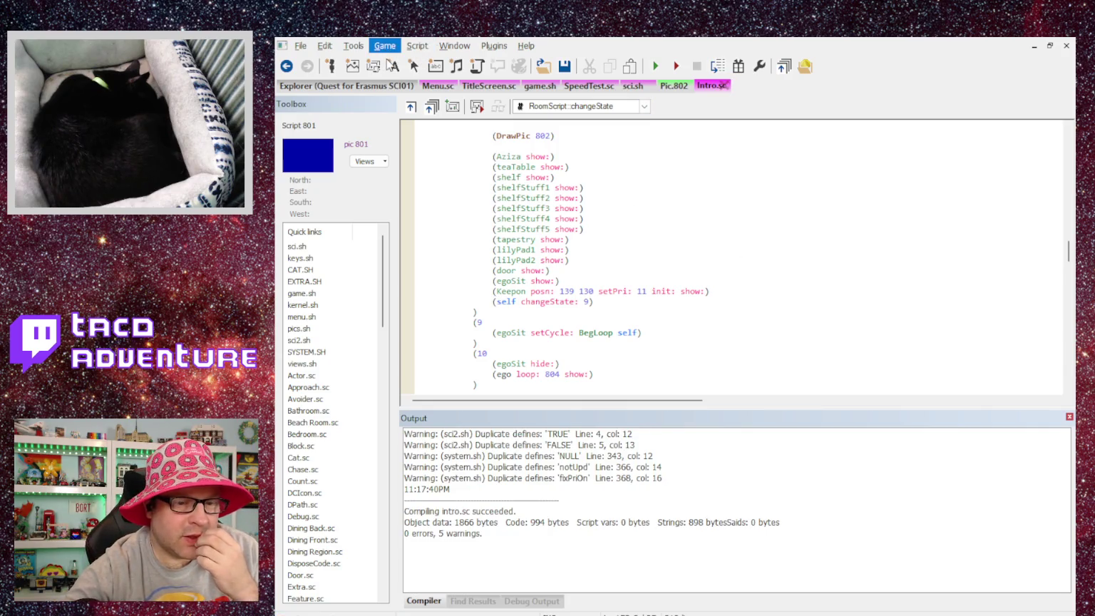
# Renumber the case labels to 10 and 11 and recompile Intro.sc.
pyautogui.click(516, 348)
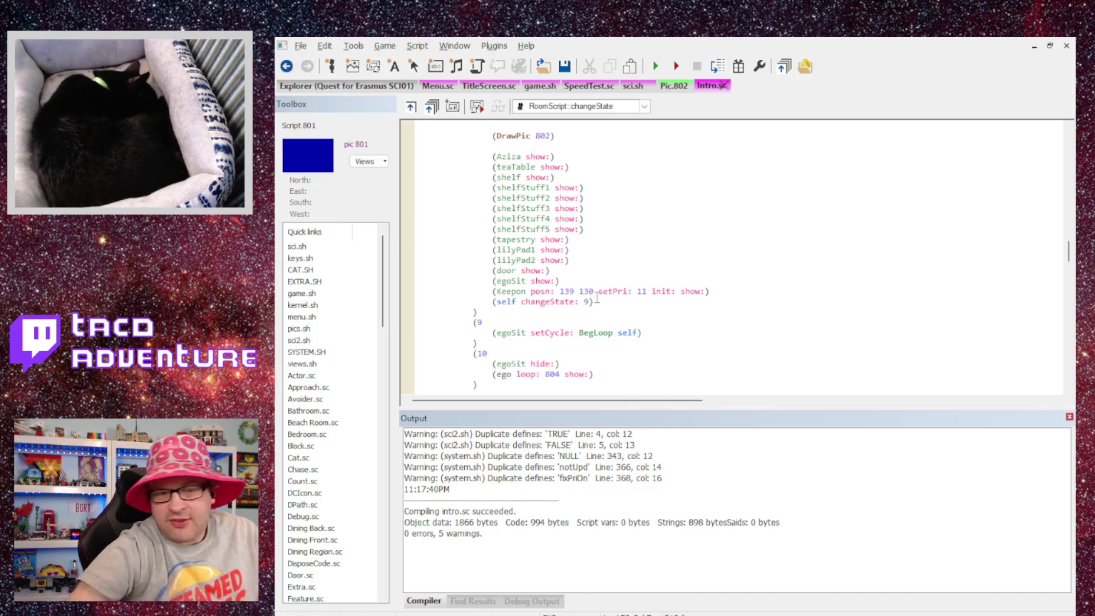
pyautogui.moveTo(483, 322); pyautogui.dragTo(472, 321)
pyautogui.write('(10')
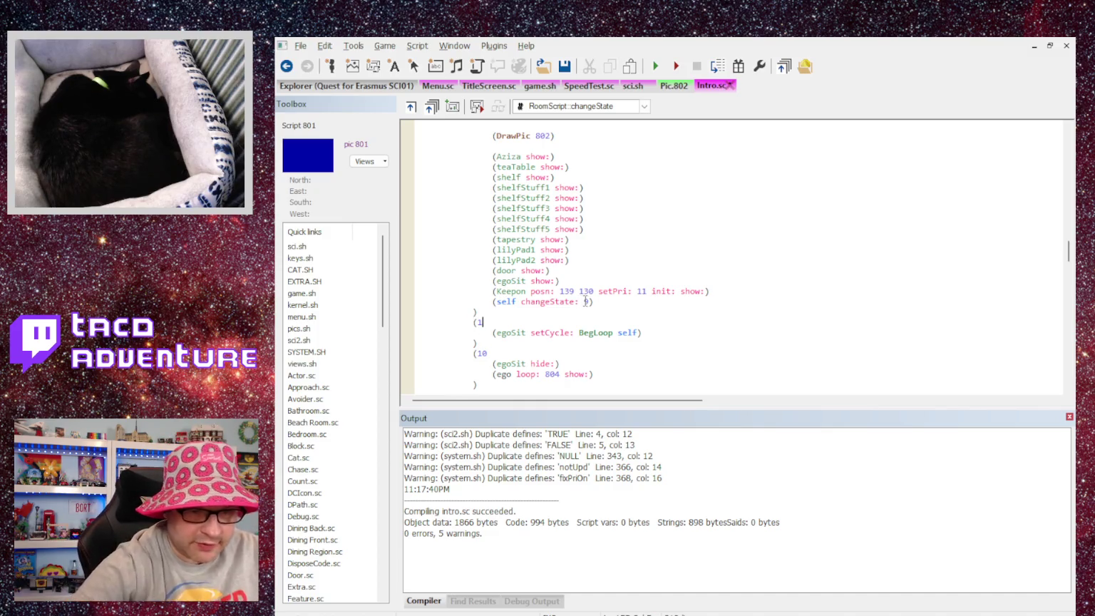
pyautogui.press('Down')
pyautogui.press('Down')
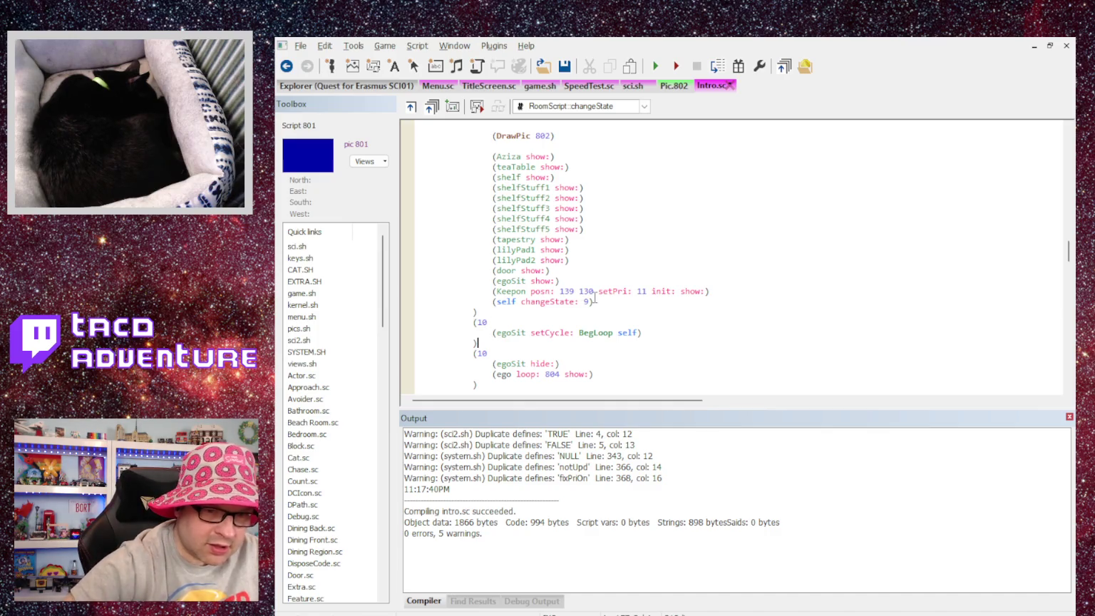
pyautogui.press('BackSpace')
pyautogui.write('1')
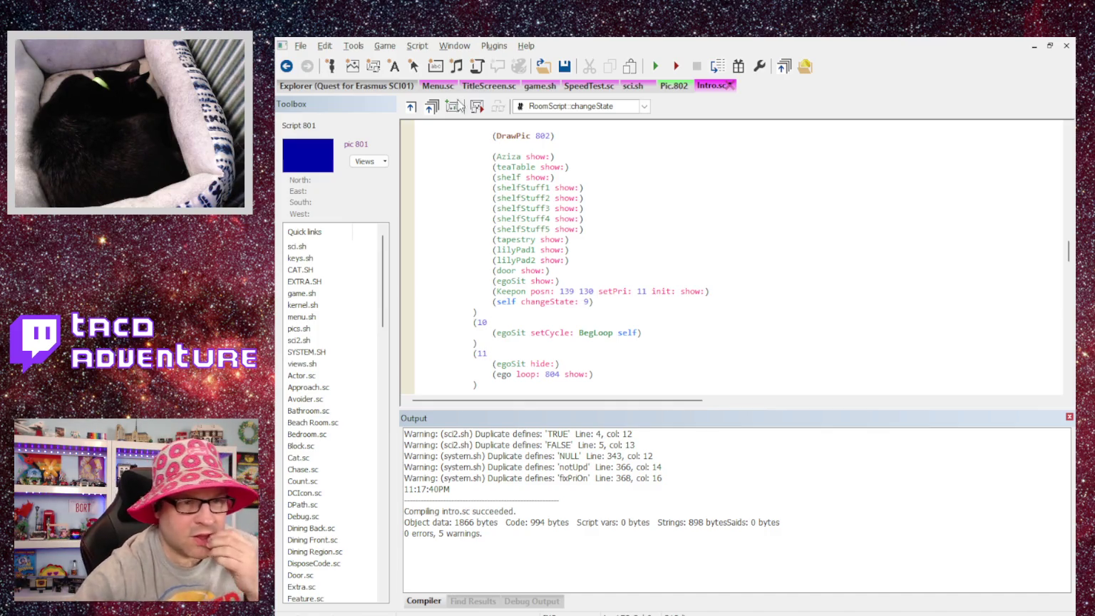
pyautogui.hotkey('ctrl', 'F7')
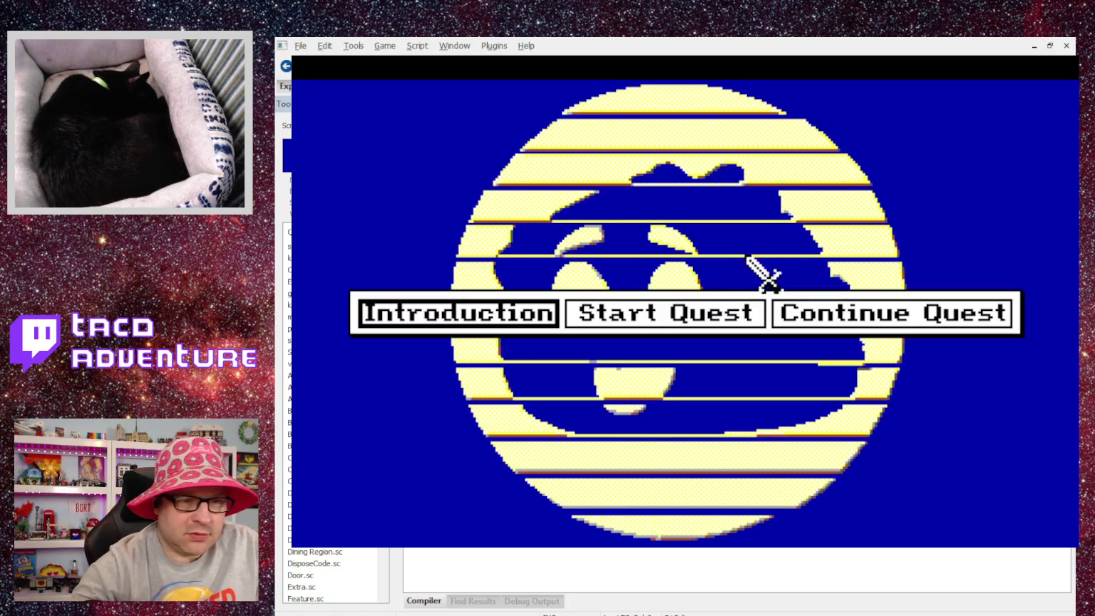
# Start the Introduction and click through Aziza's and the inn messages back to her room.
pyautogui.click(511, 303)
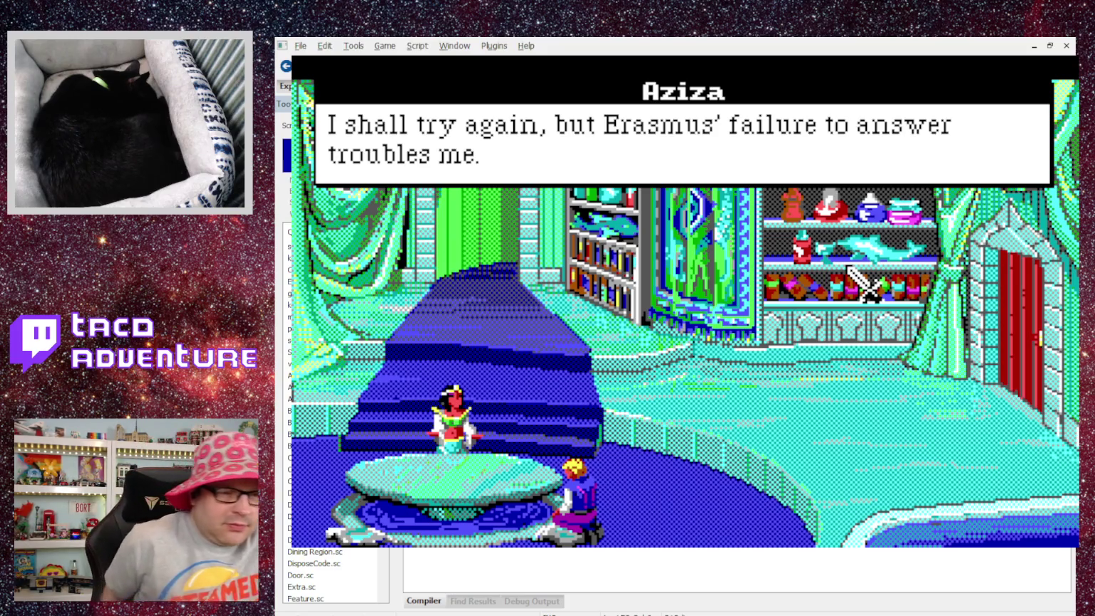
pyautogui.click(848, 267)
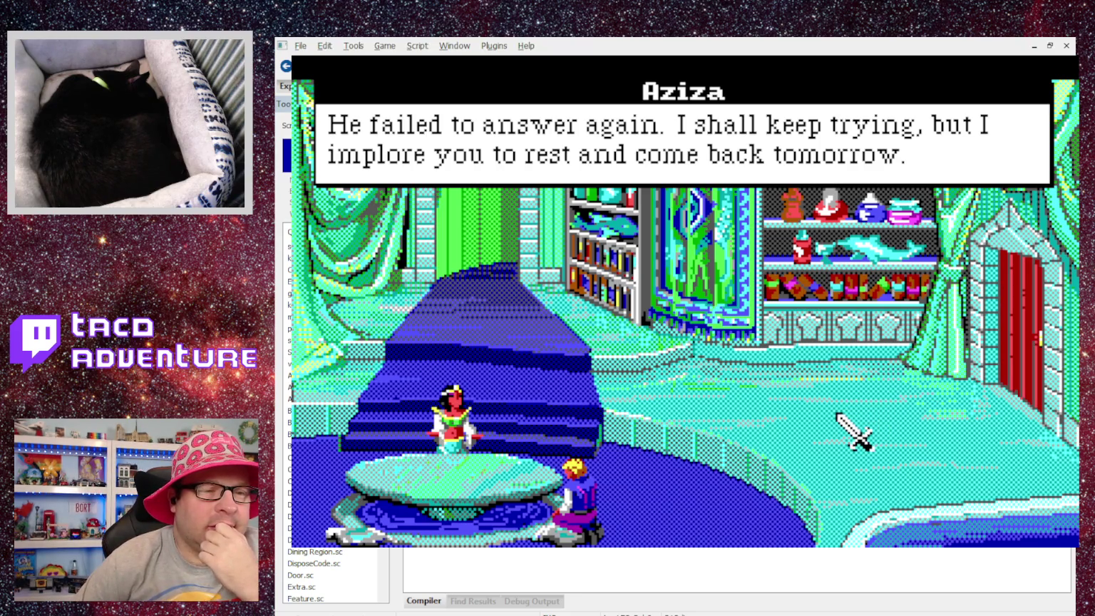
pyautogui.click(819, 186)
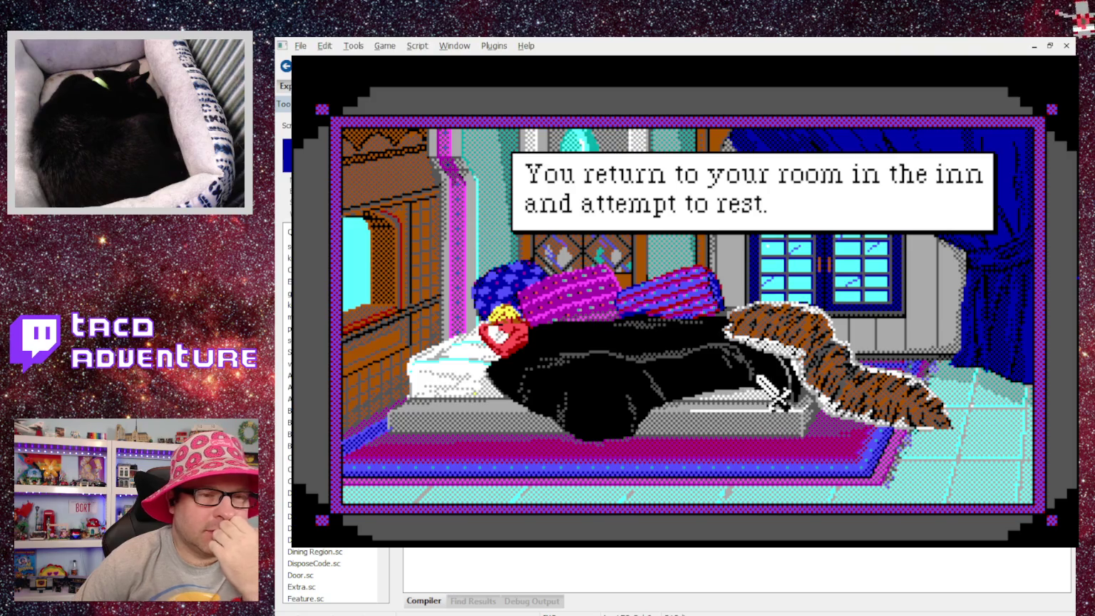
pyautogui.click(992, 328)
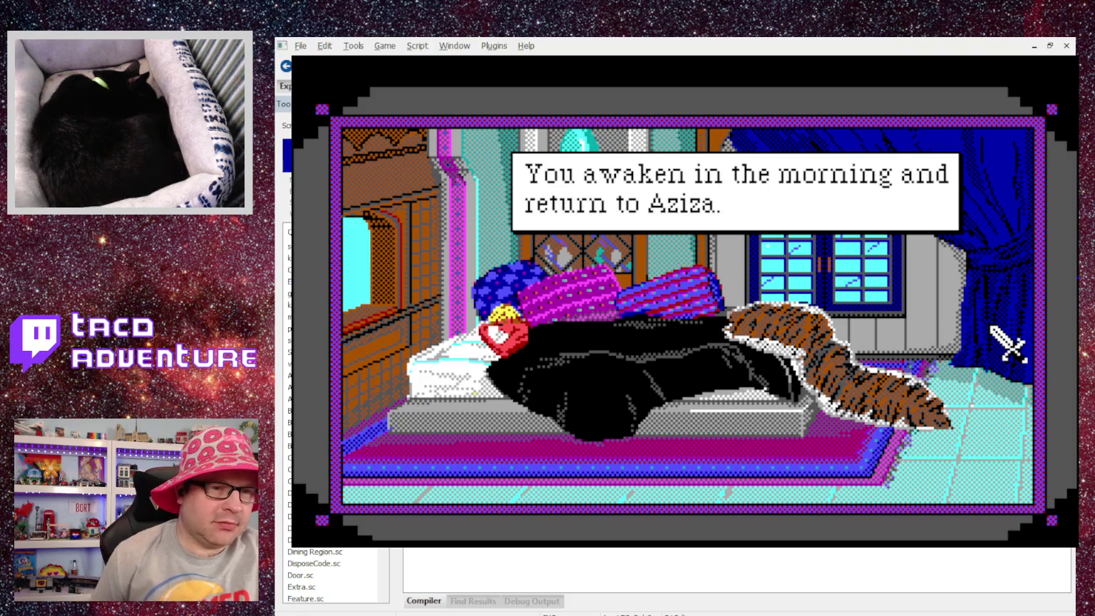
pyautogui.click(993, 327)
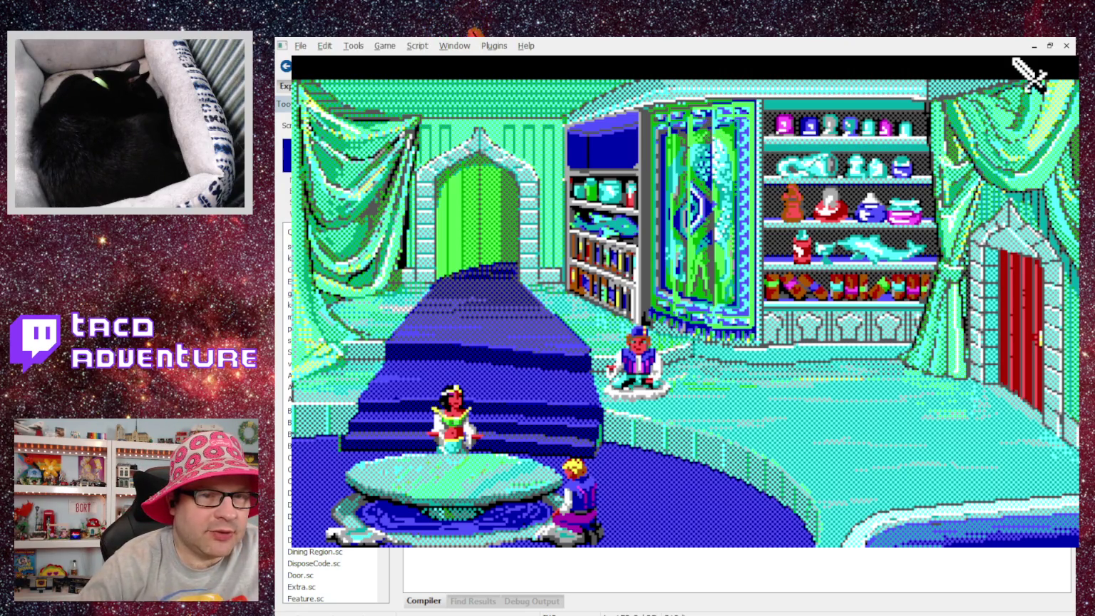
# Quit the game and recompile and run it again with F5.
pyautogui.hotkey('alt', 'F4')
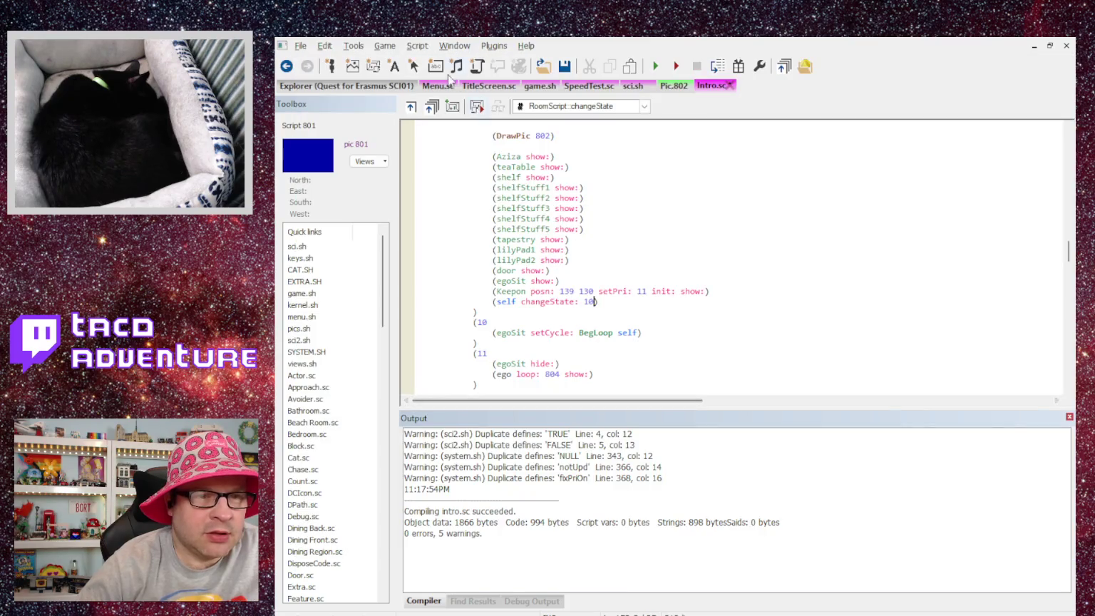
pyautogui.press('F5')
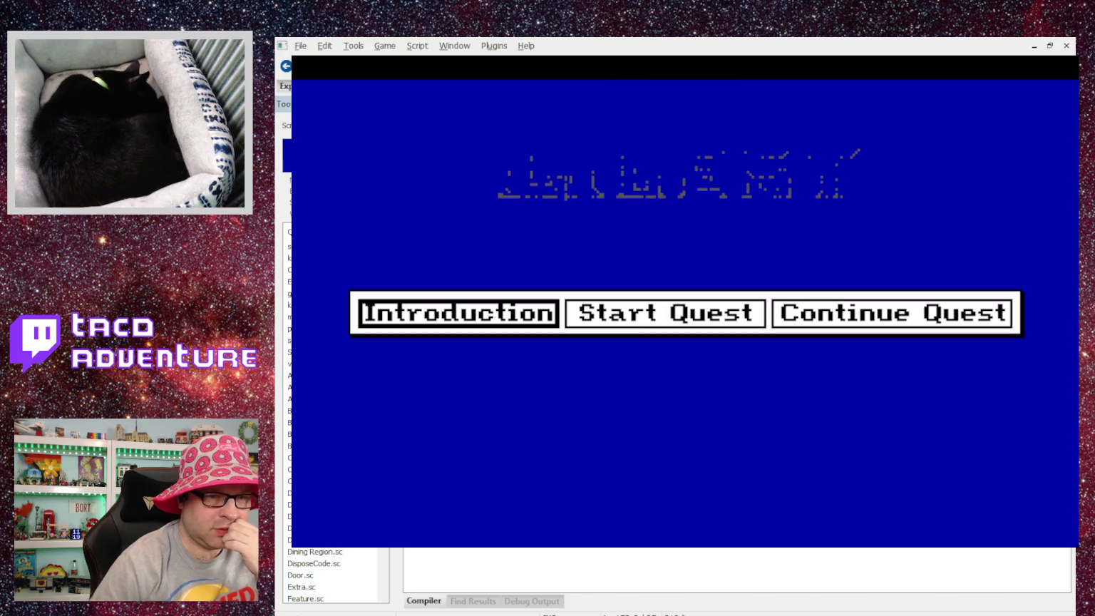
# Start the Introduction and advance through Aziza's dialogue to the inn bedroom.
pyautogui.click(481, 315)
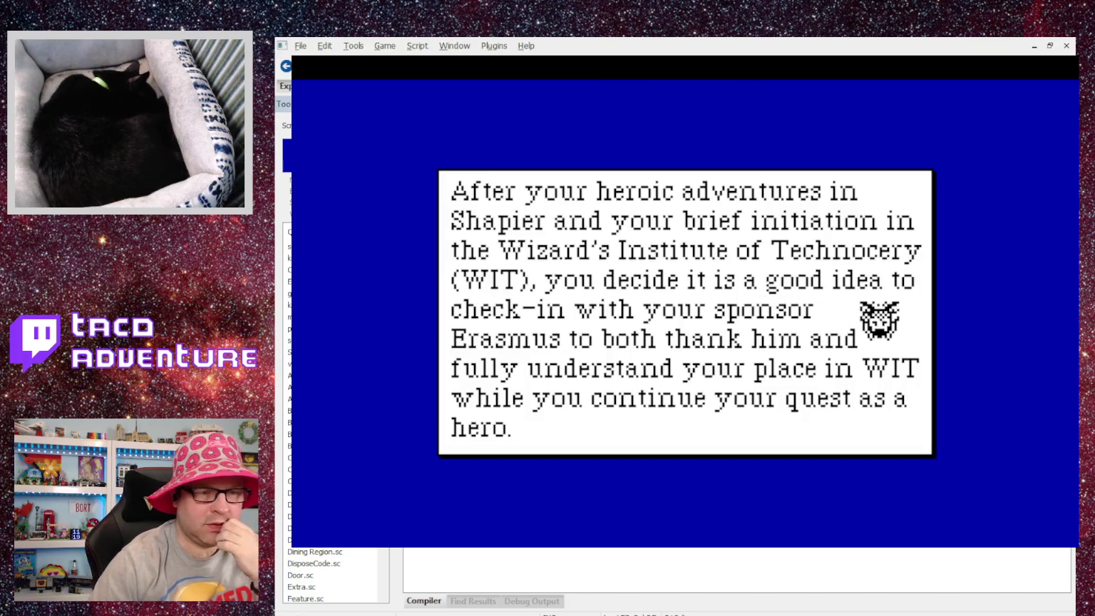
pyautogui.click(879, 322)
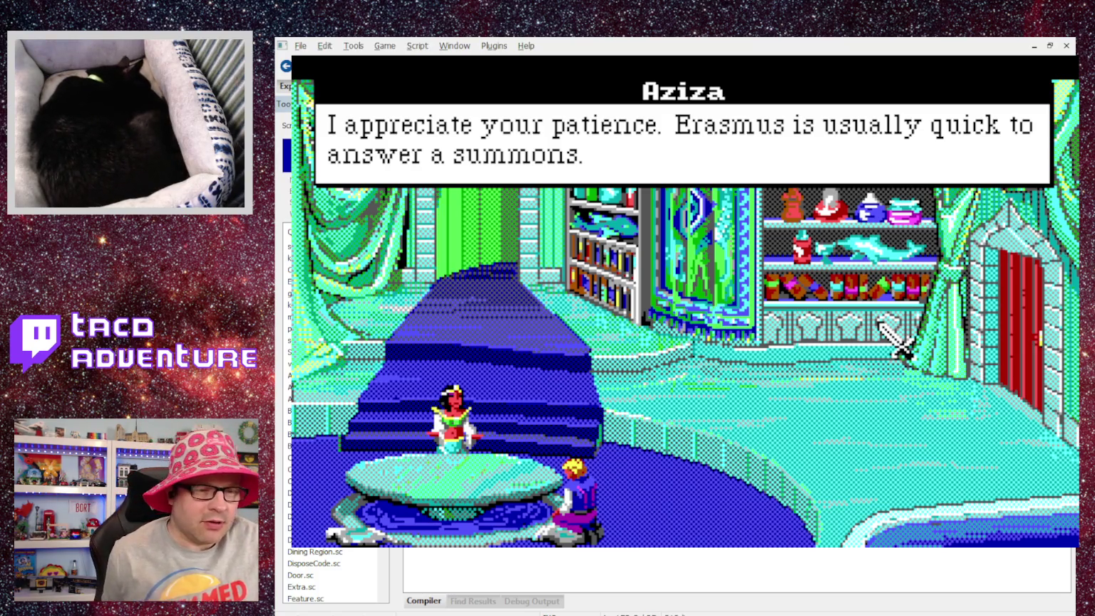
pyautogui.click(880, 324)
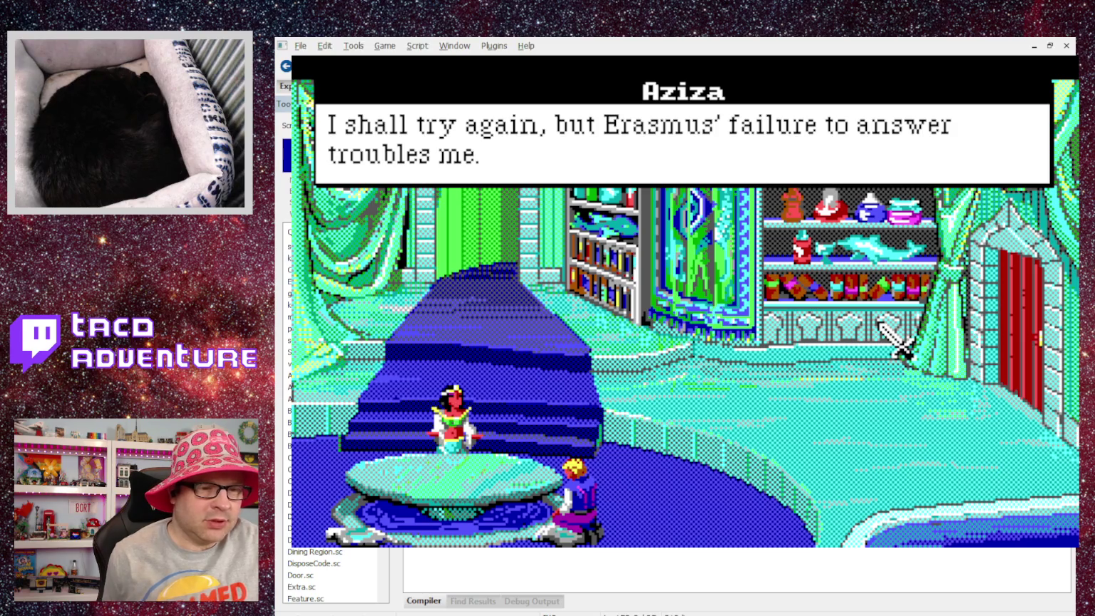
pyautogui.click(880, 324)
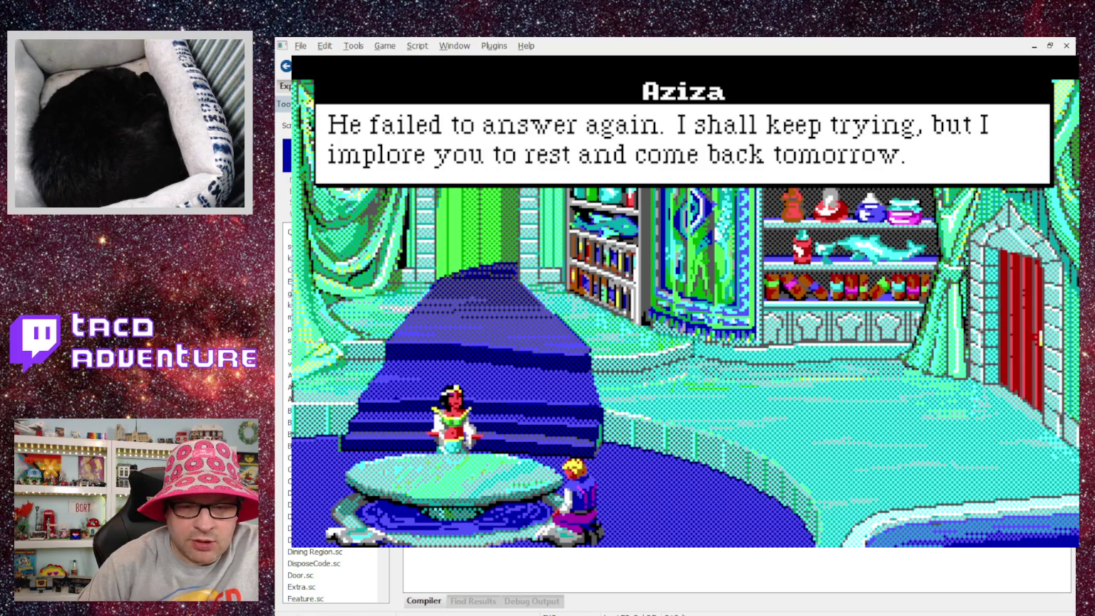
pyautogui.press('Return')
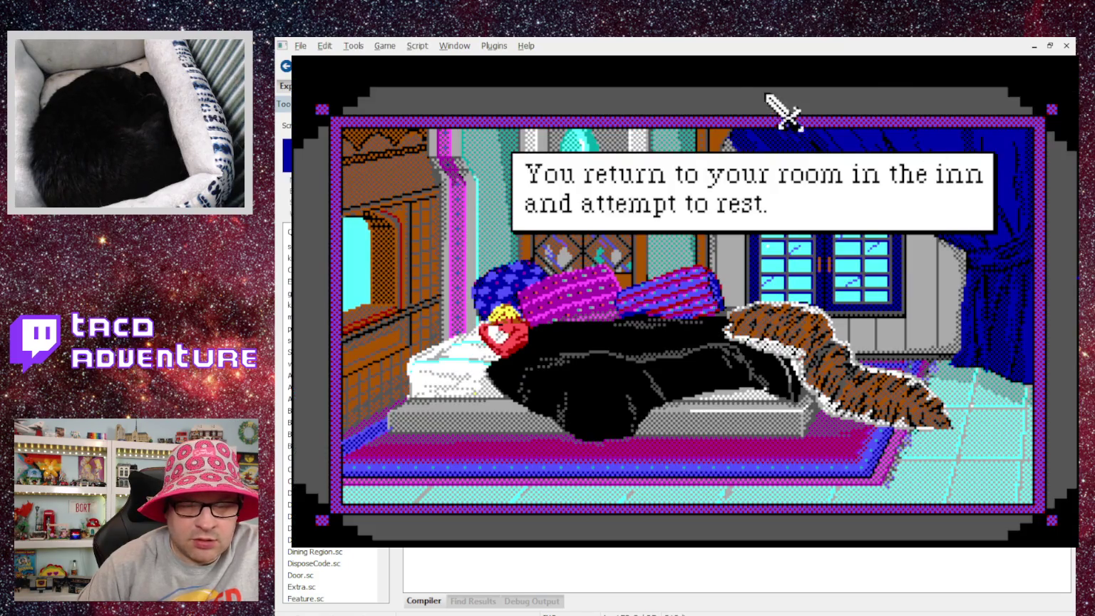
# Advance the morning messages back to Aziza's room, then quit the game.
pyautogui.press('Return')
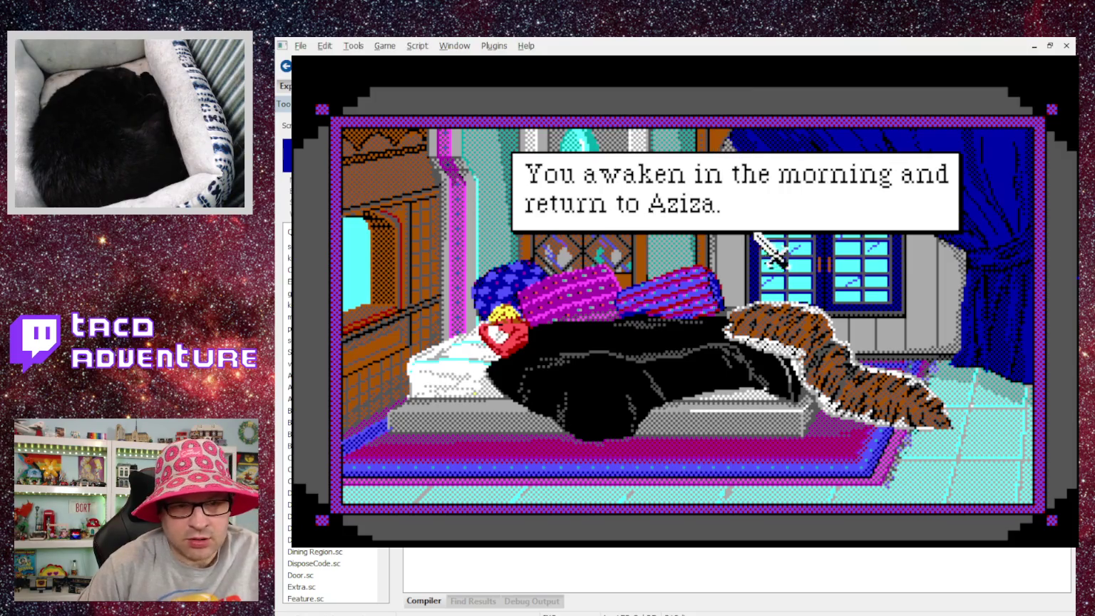
pyautogui.press('Return')
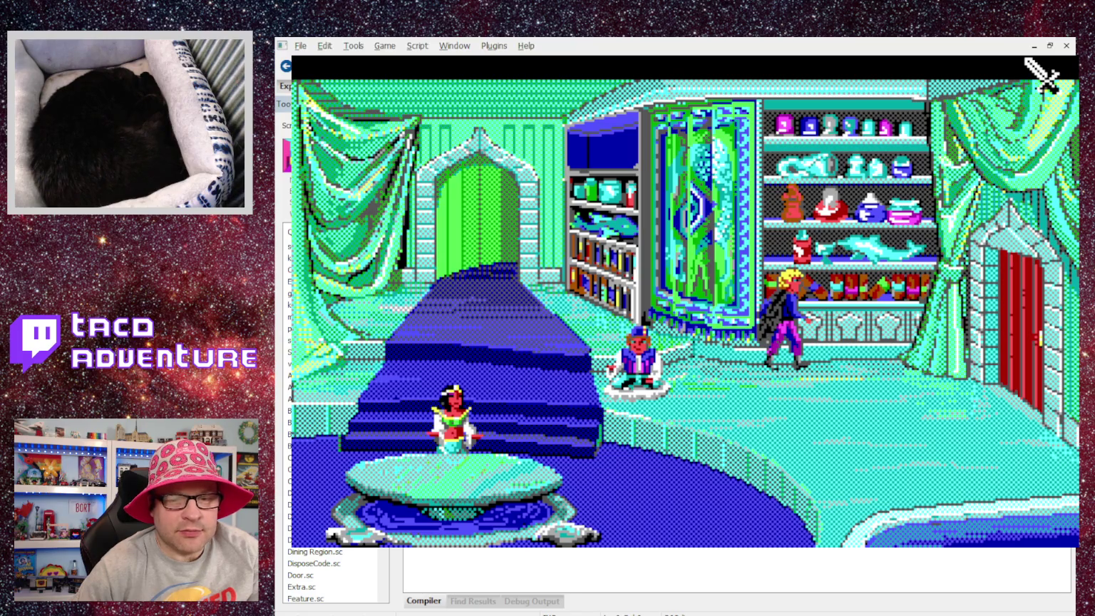
pyautogui.hotkey('alt', 'F4')
# Open Intro.sc and change loop: to view: on the case 11 ego line.
pyautogui.click(533, 89)
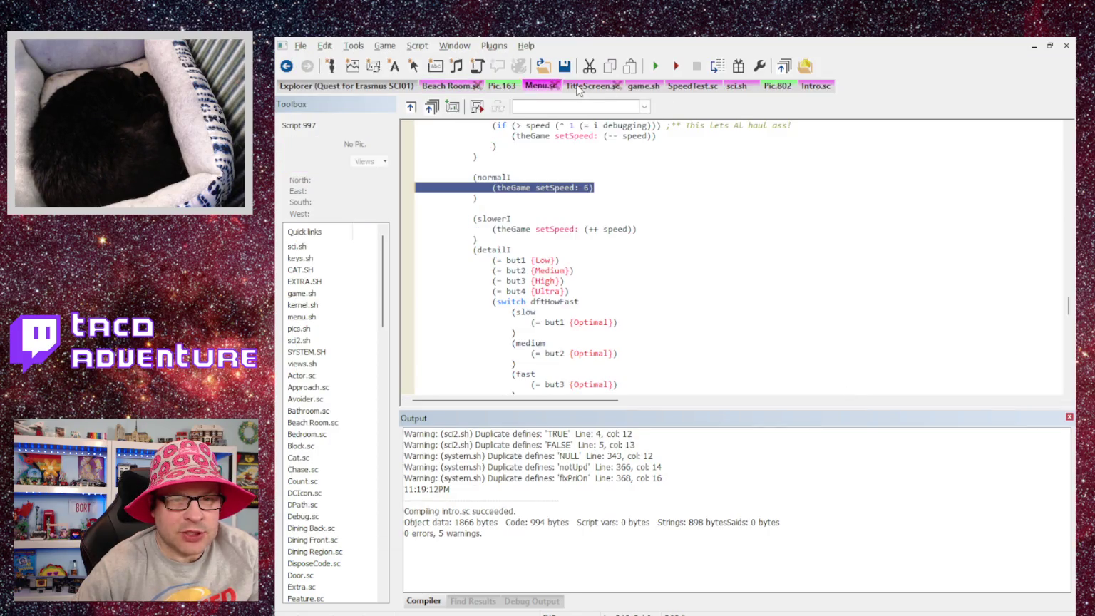
pyautogui.click(579, 87)
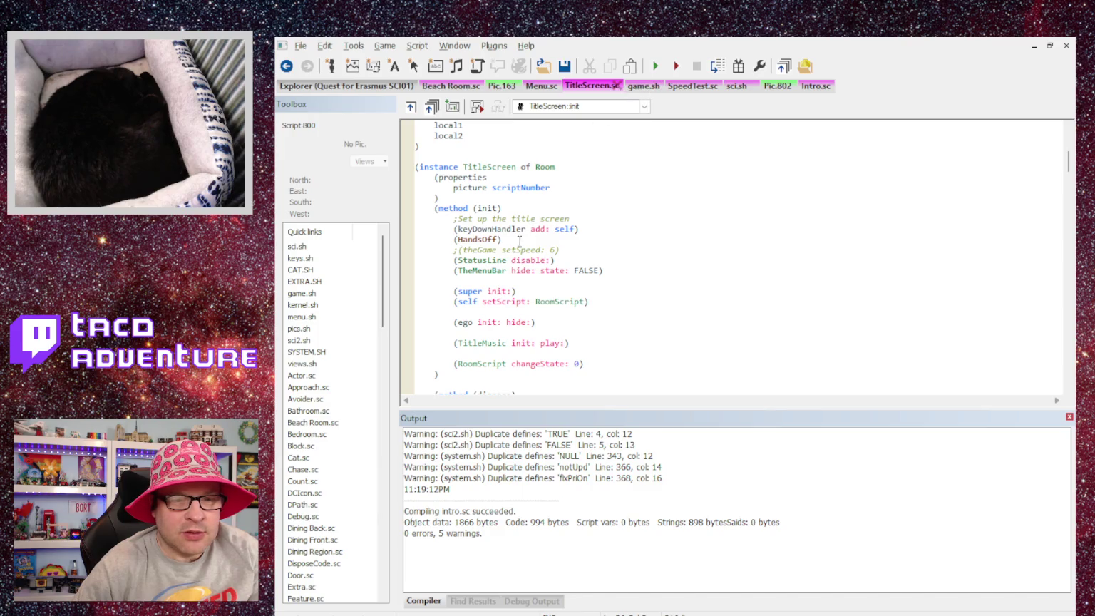
pyautogui.scroll(-2, 528, 238)
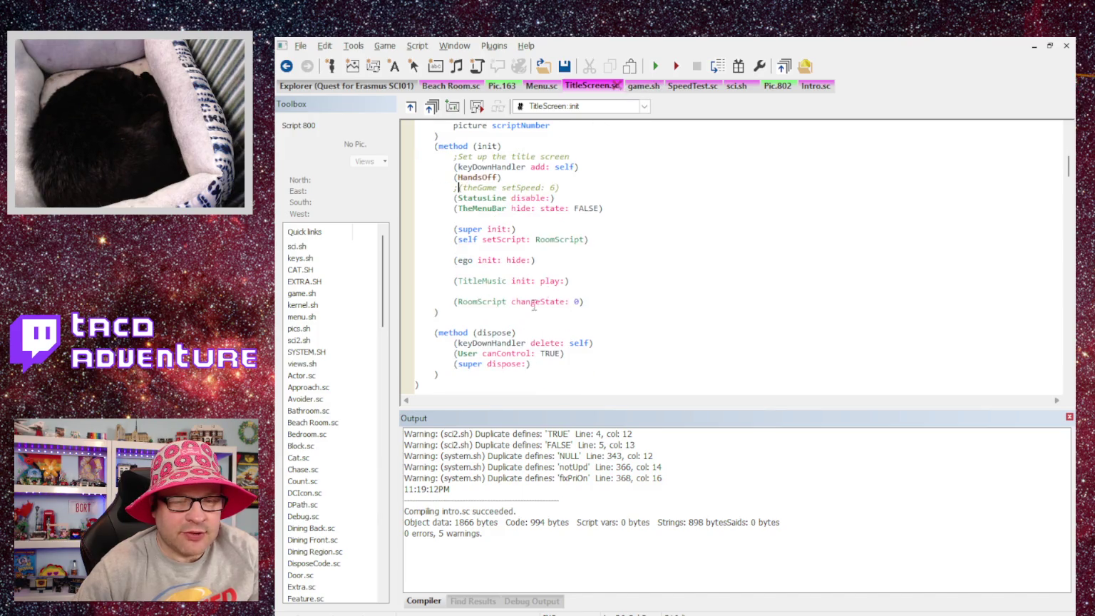
pyautogui.click(816, 87)
pyautogui.scroll(-1, 555, 281)
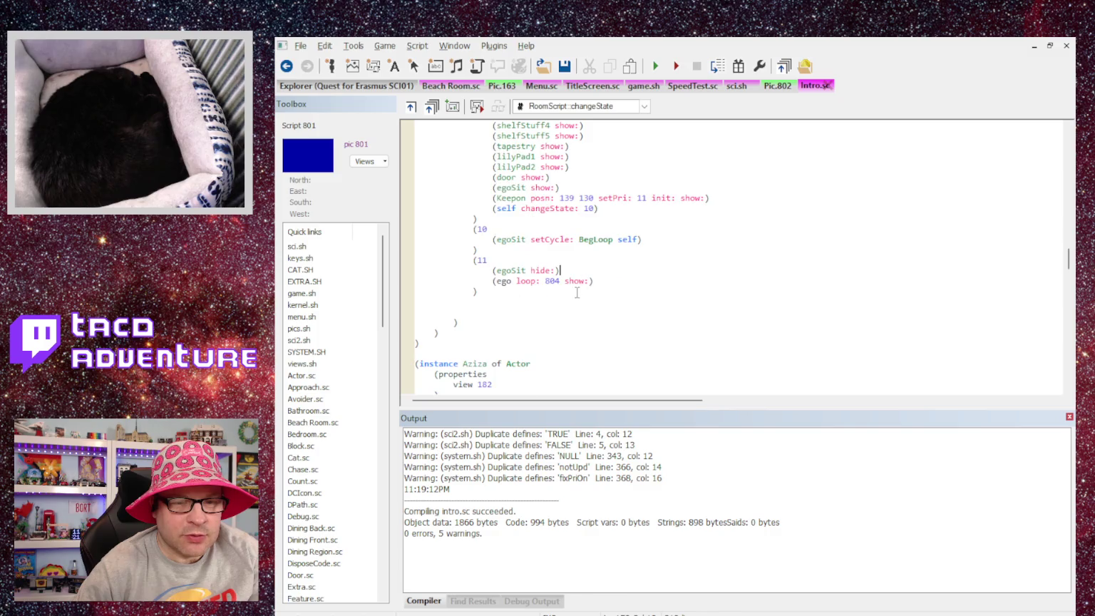
pyautogui.doubleClick(525, 281)
pyautogui.write('view:')
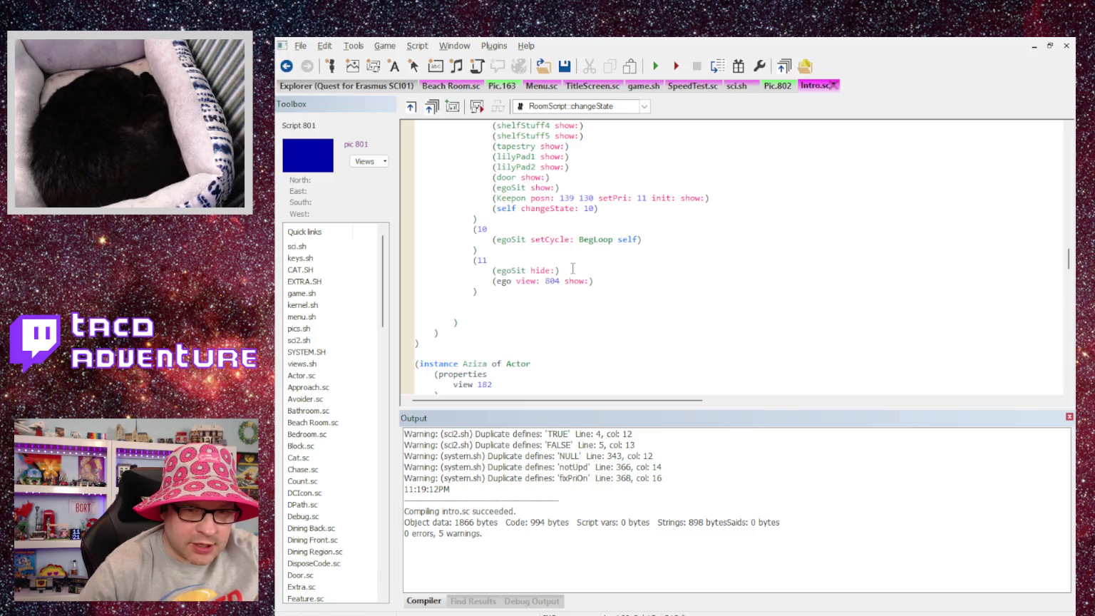
# Add posn: (egoSit x?) (egoSit y?) after 804, drop the extra parenthesis, and recompile.
pyautogui.click(561, 281)
pyautogui.write('posn:')
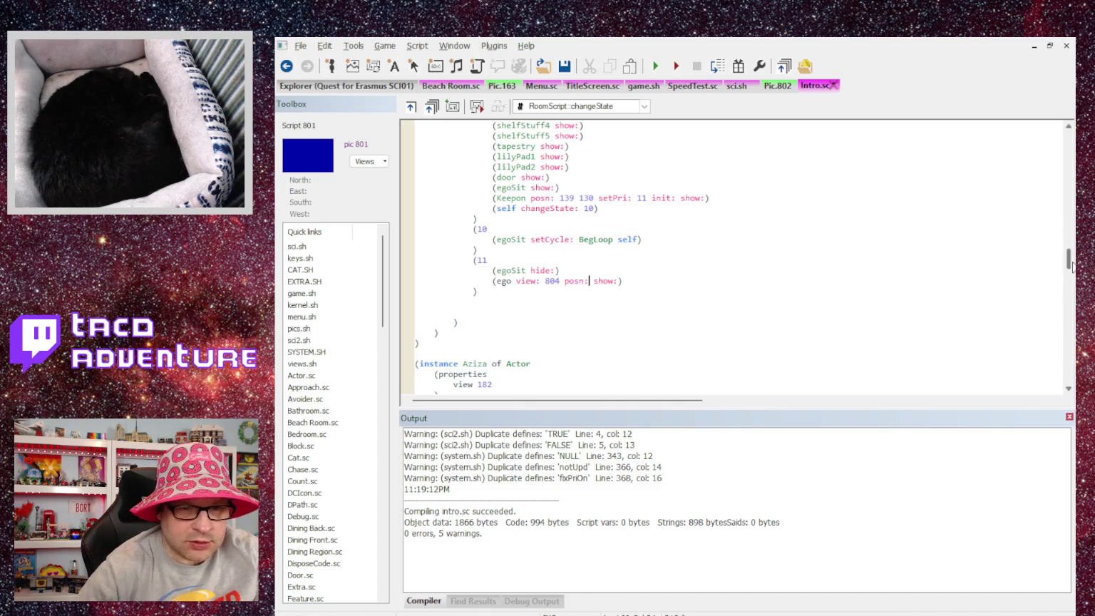
pyautogui.write(' (egoSit x?) (egoSit')
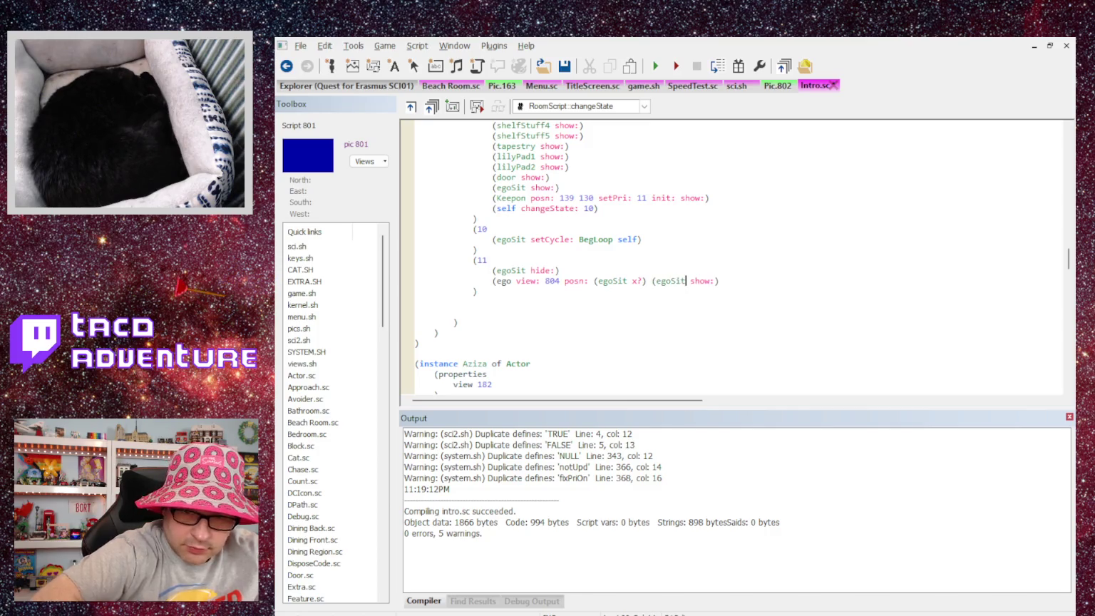
pyautogui.write(' y?))')
pyautogui.press('BackSpace')
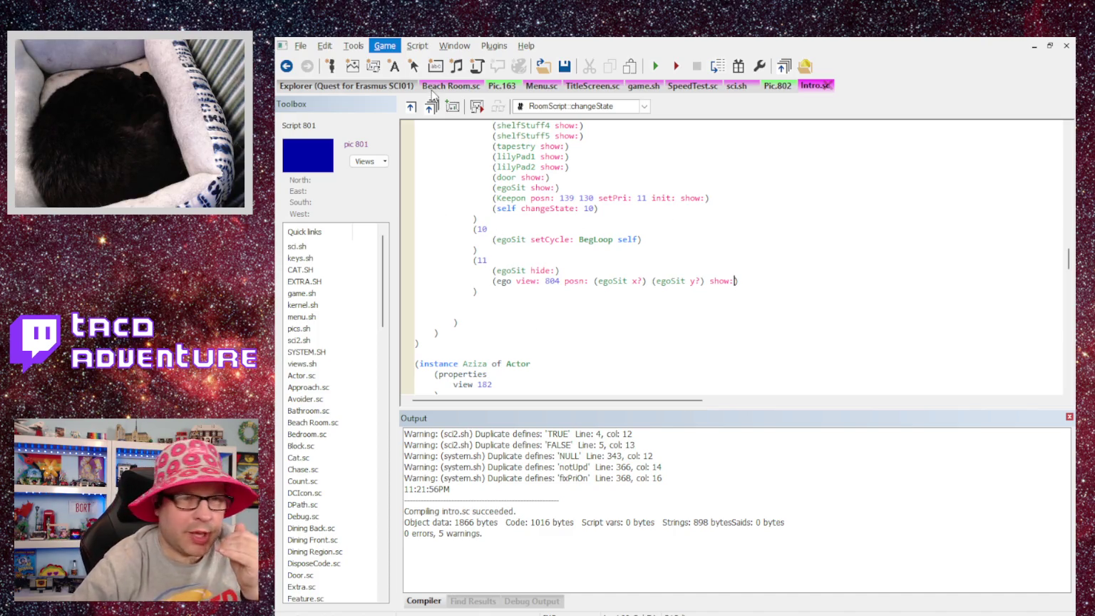
pyautogui.hotkey('ctrl', 'F7')
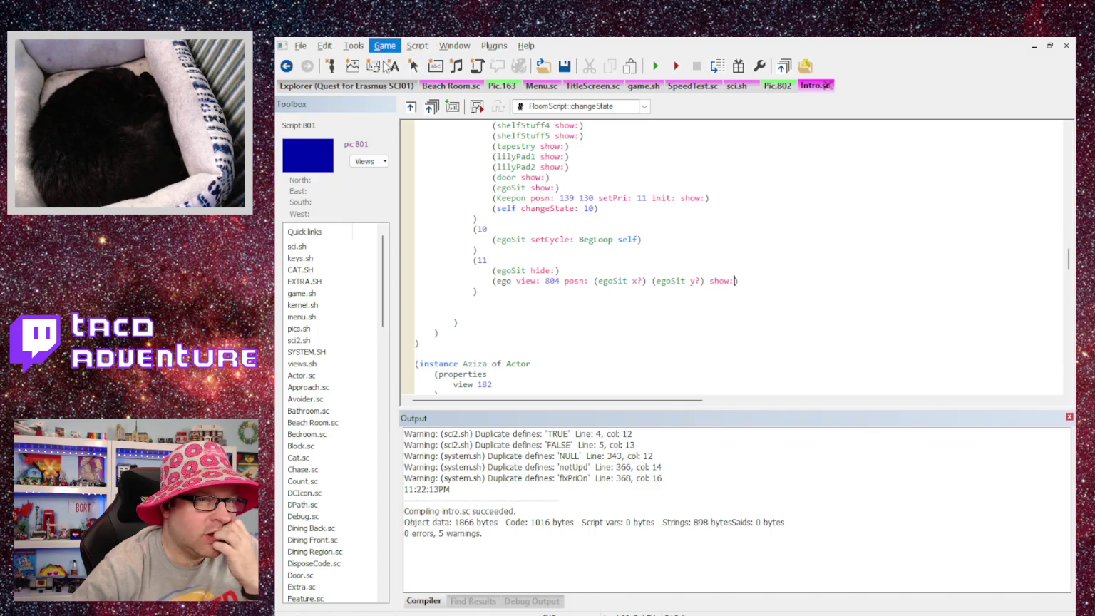
# Run the game, start the Introduction, and advance through the inn night back to Aziza's room.
pyautogui.click(656, 67)
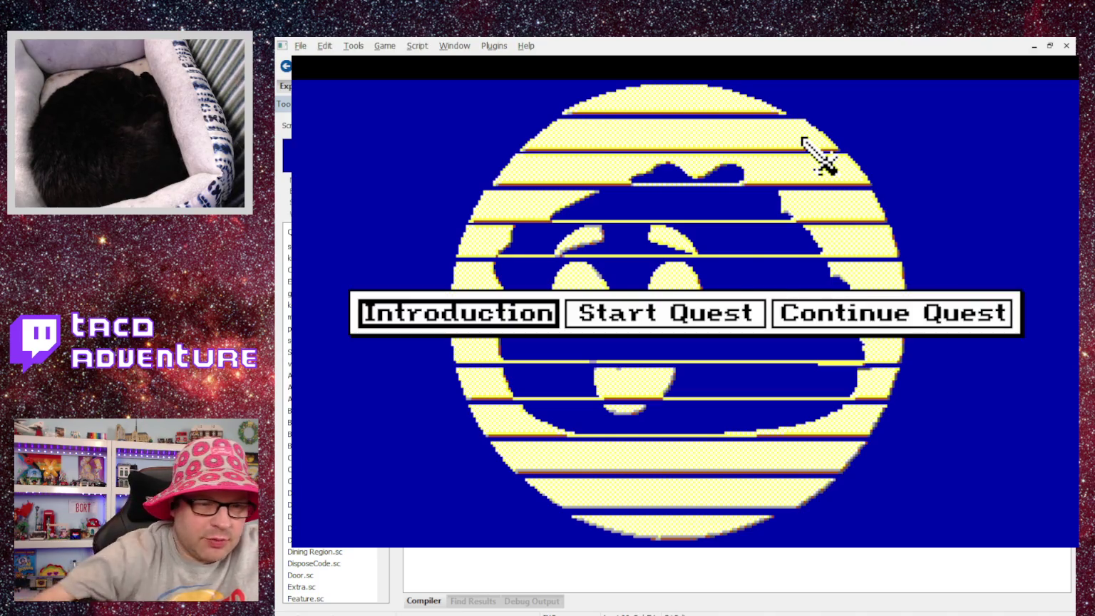
pyautogui.click(382, 324)
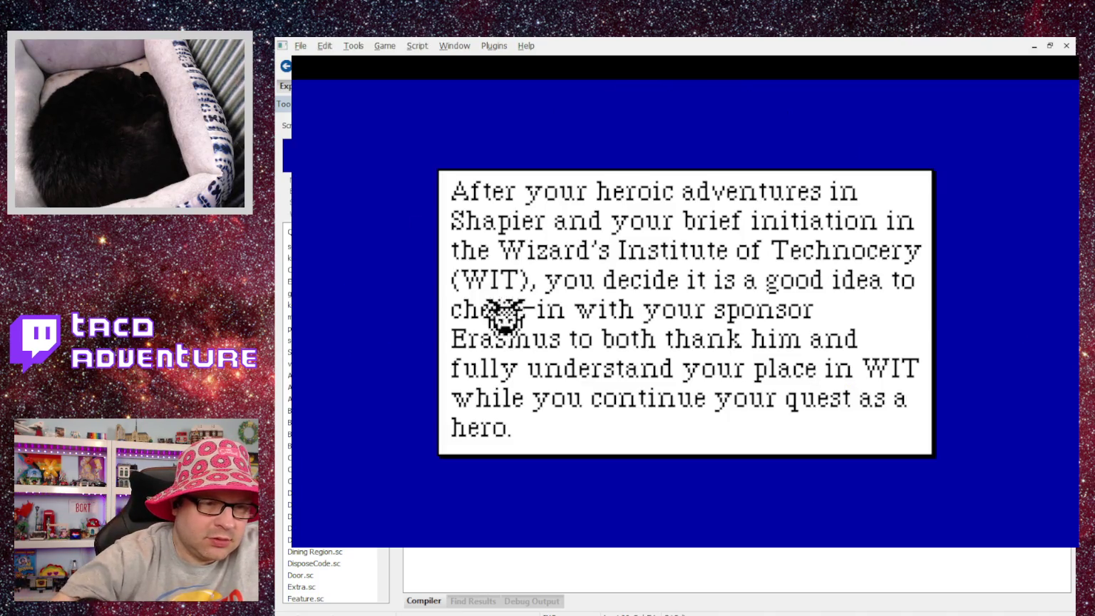
pyautogui.click(705, 357)
pyautogui.click(721, 354)
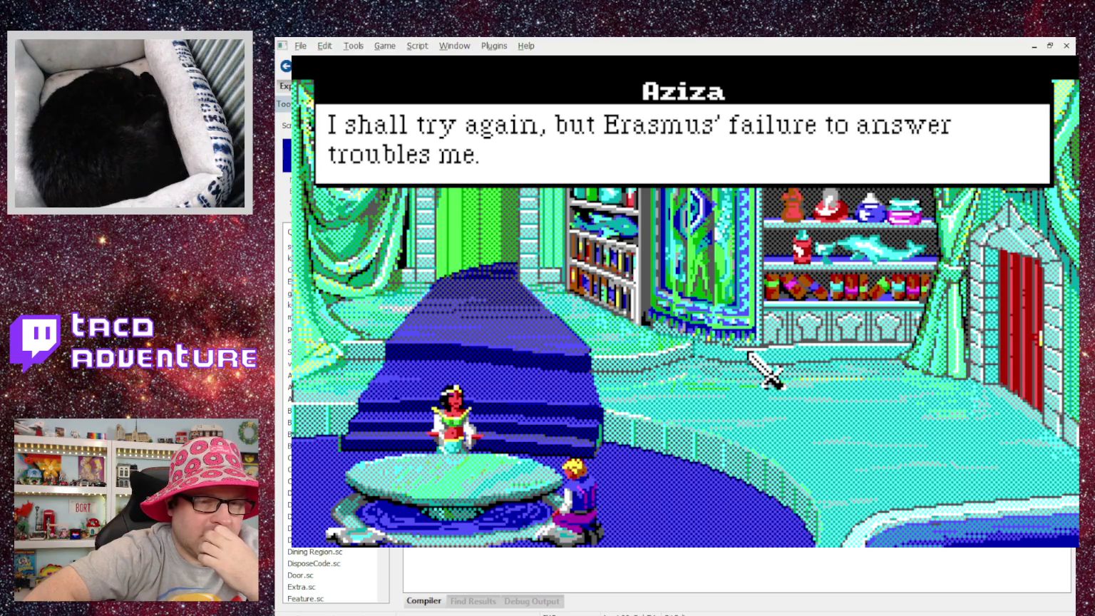
pyautogui.click(748, 353)
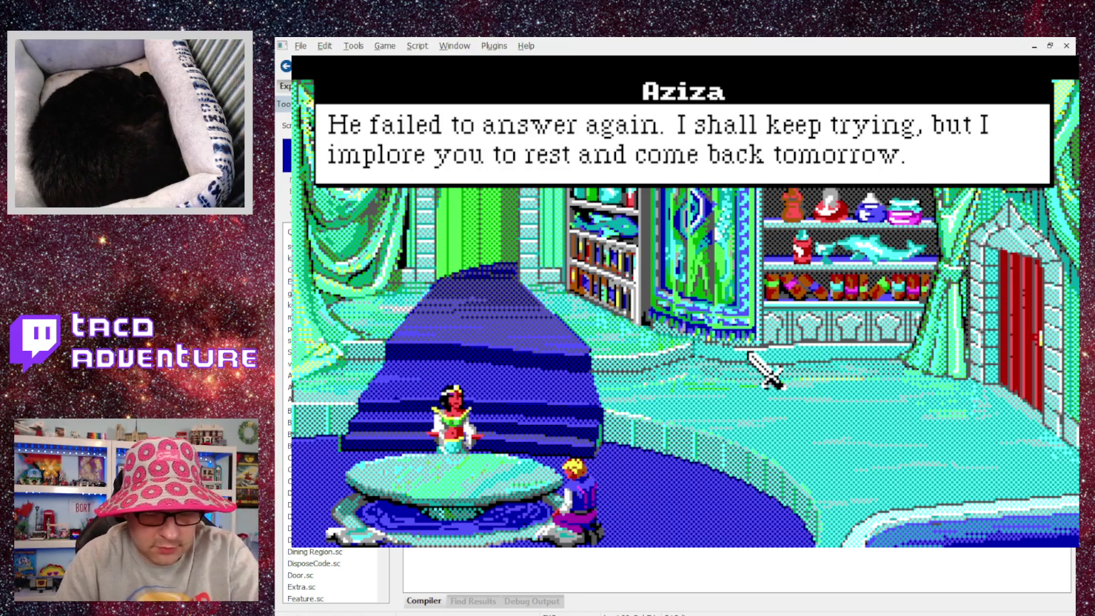
pyautogui.click(749, 353)
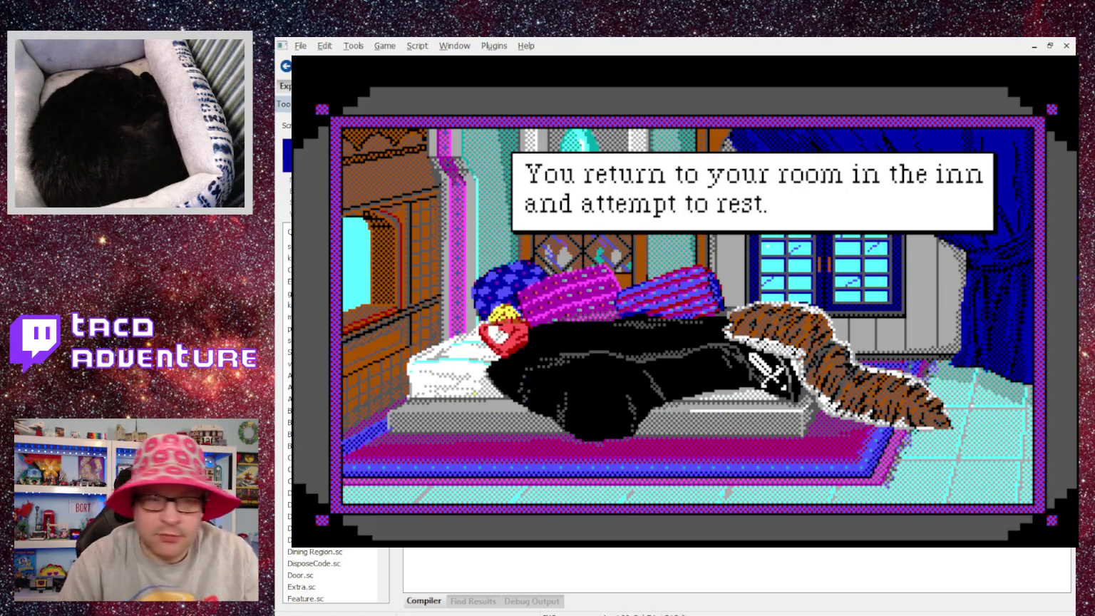
pyautogui.click(751, 353)
pyautogui.click(749, 353)
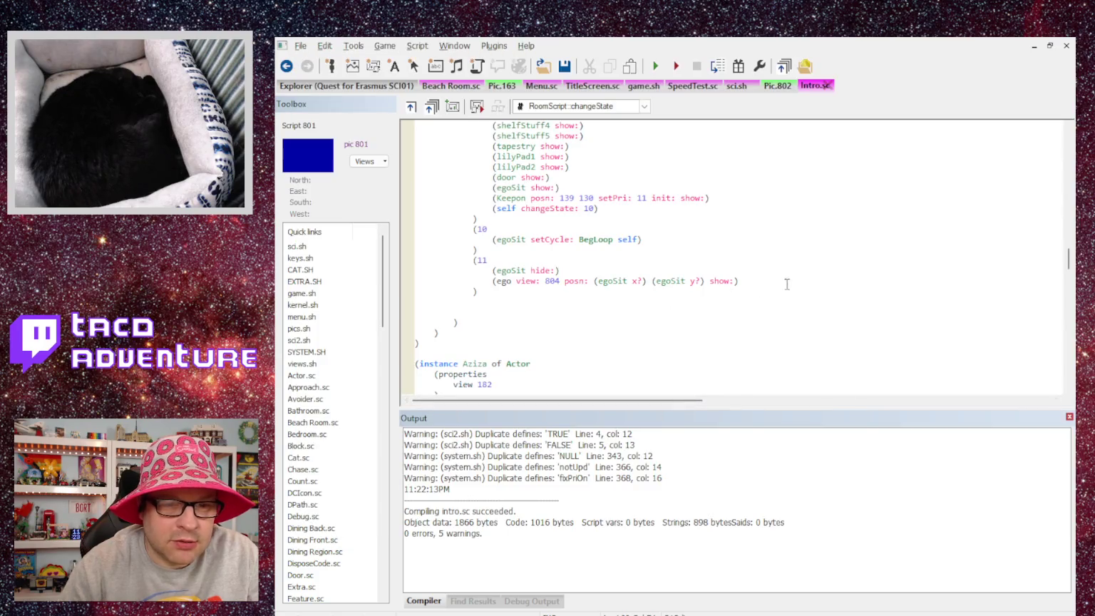
# Below the ego view 804 line in case 11, start a new line reading '(ego setMotion'.
pyautogui.press('Up')
pyautogui.press('Right')
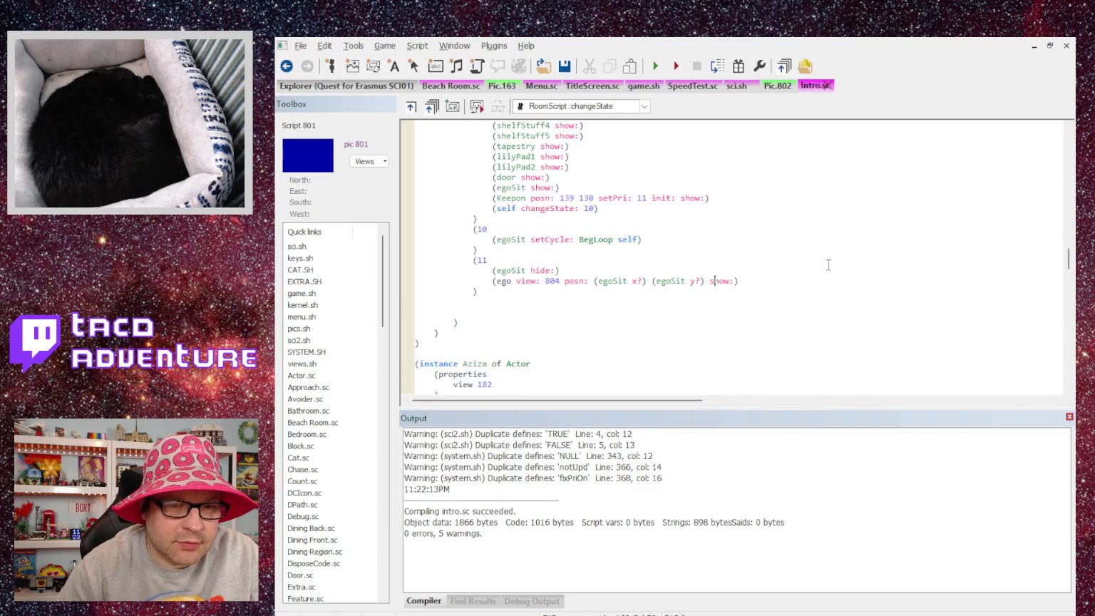
pyautogui.press('Right')
pyautogui.press('Right')
pyautogui.press('Right')
pyautogui.press('Return')
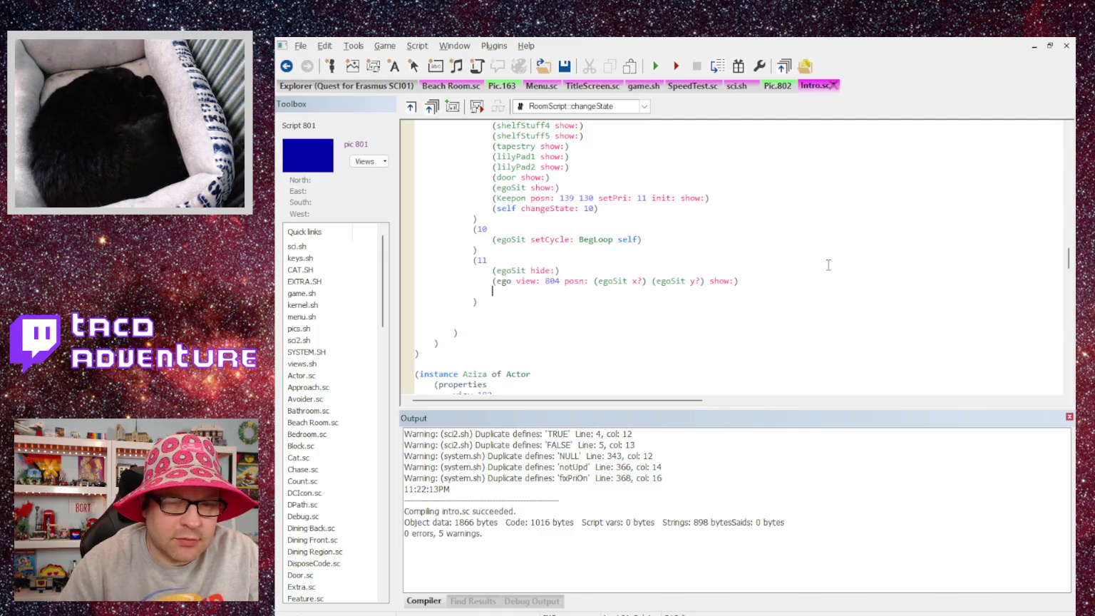
pyautogui.write('(ego')
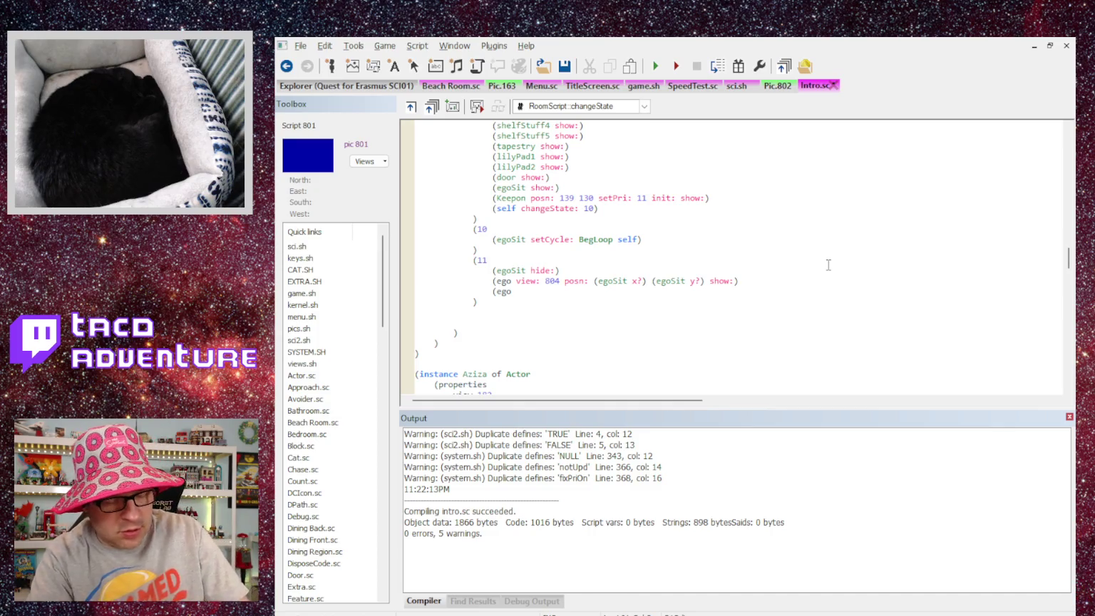
pyautogui.write('setMtion')
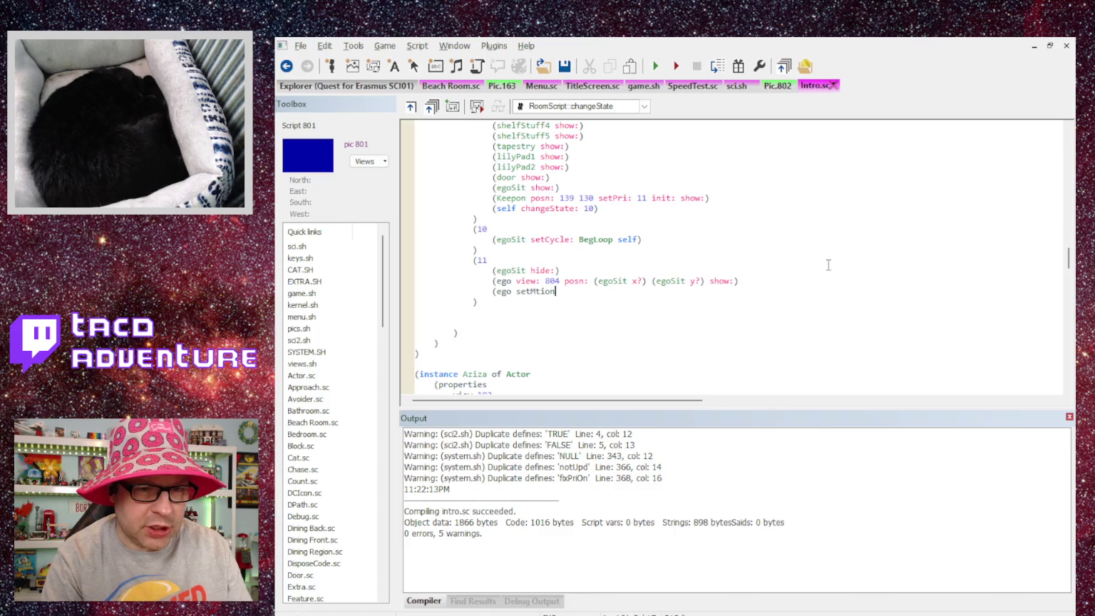
pyautogui.press('BackSpace')
pyautogui.write('ot')
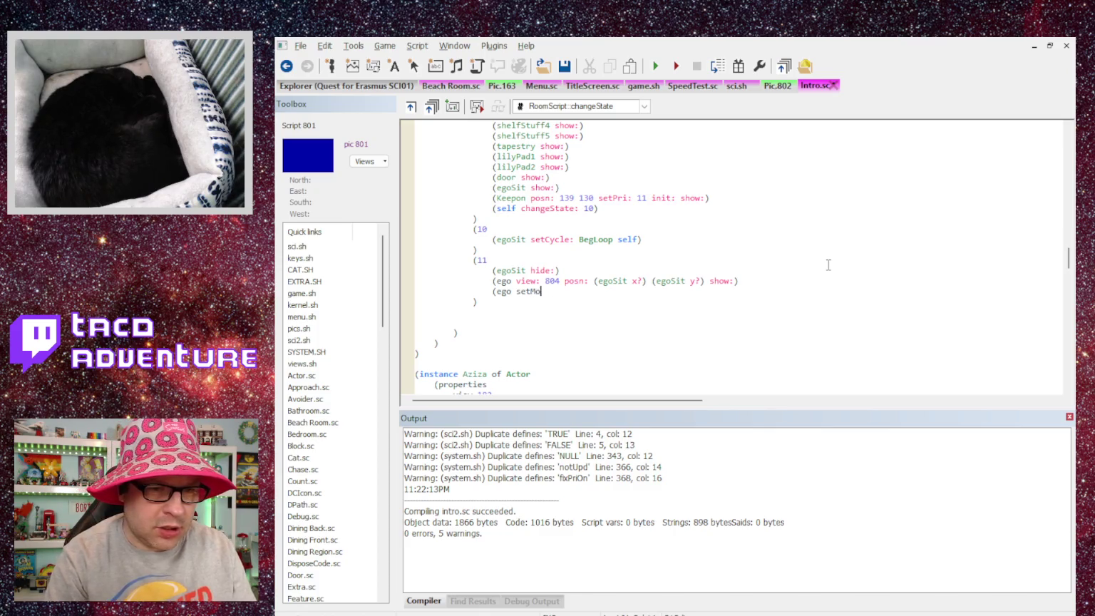